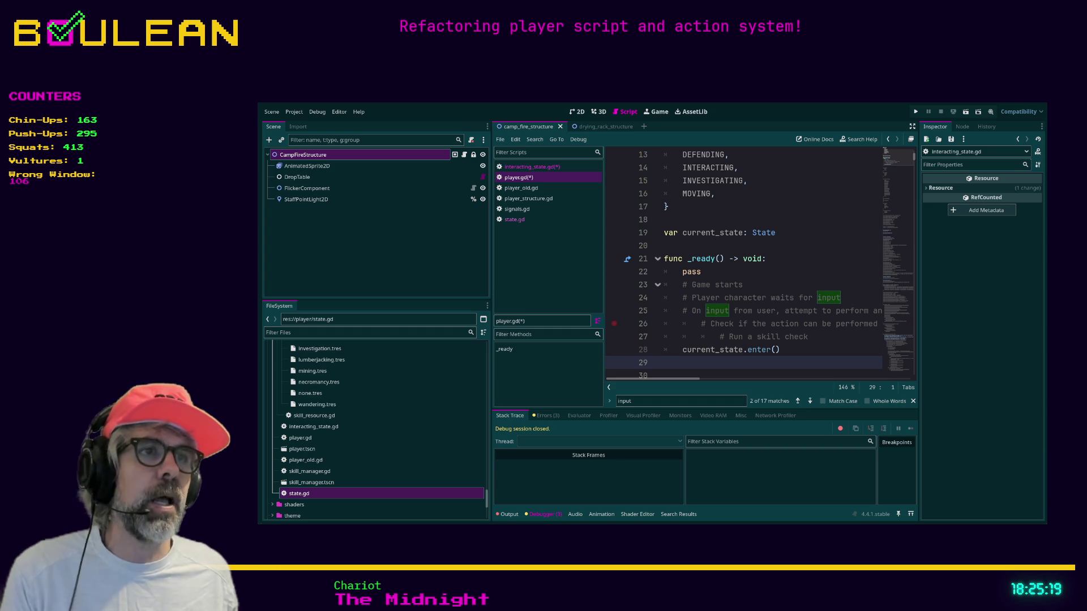
Replace pass on line 22 with State and inspect the State class definition.
left_click(719, 273)
key("ctrl+shift+Left")
type("State")
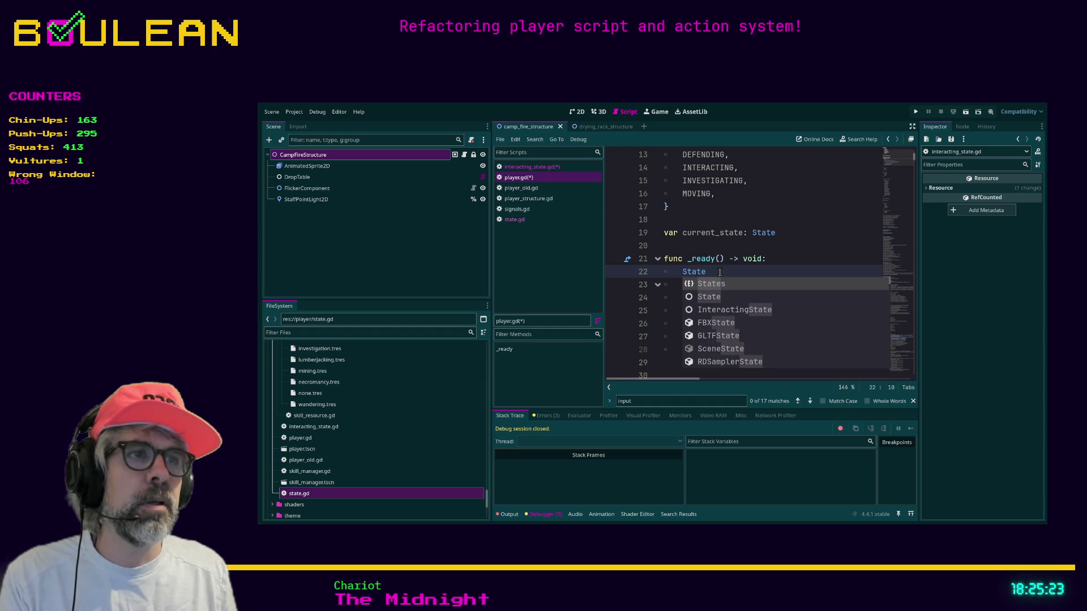
key("Down")
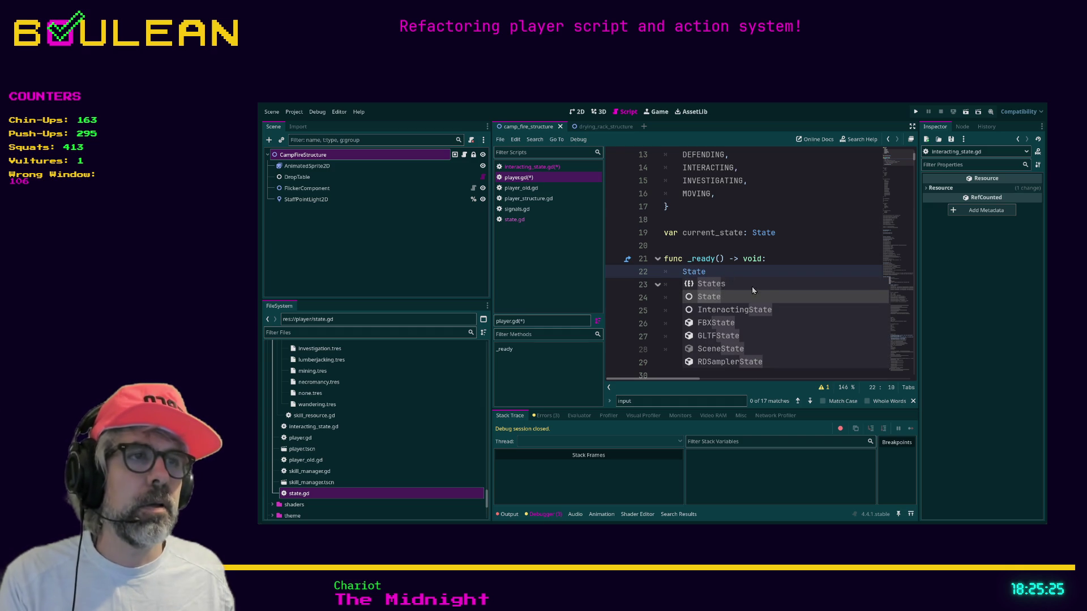
left_click(724, 300)
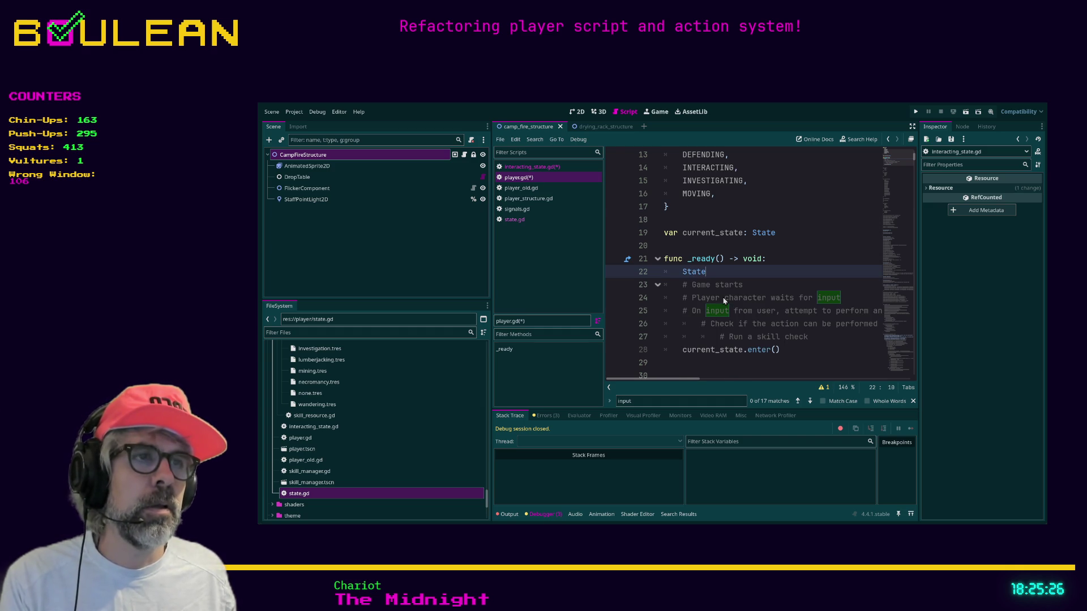
left_click(699, 274, "ctrl")
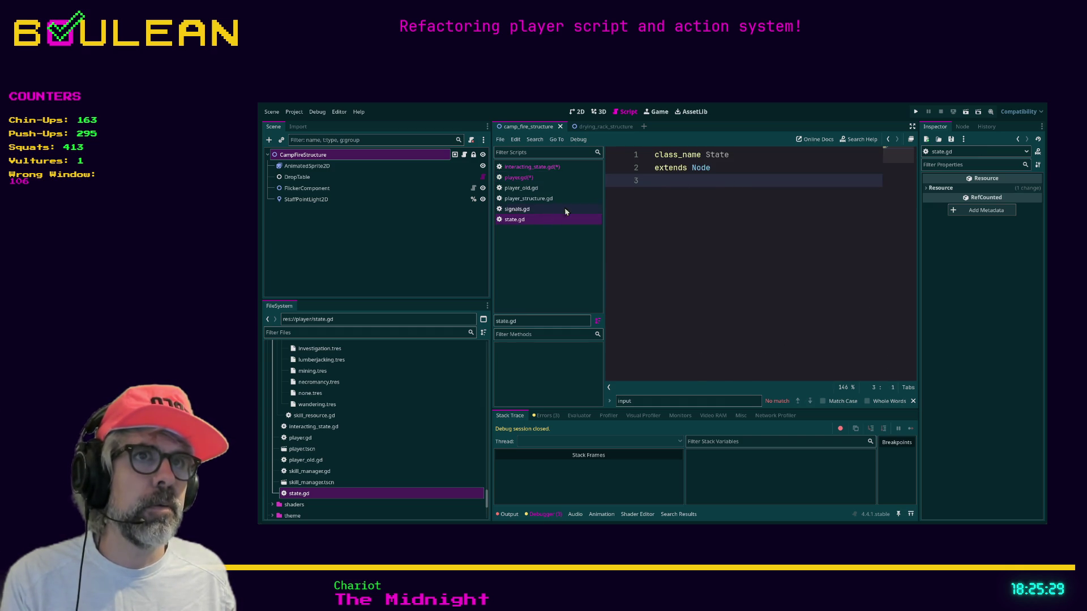
Change State to States on line 22, check the States enum in state.gd, and return to player.gd.
left_click(520, 210)
key("alt+Left")
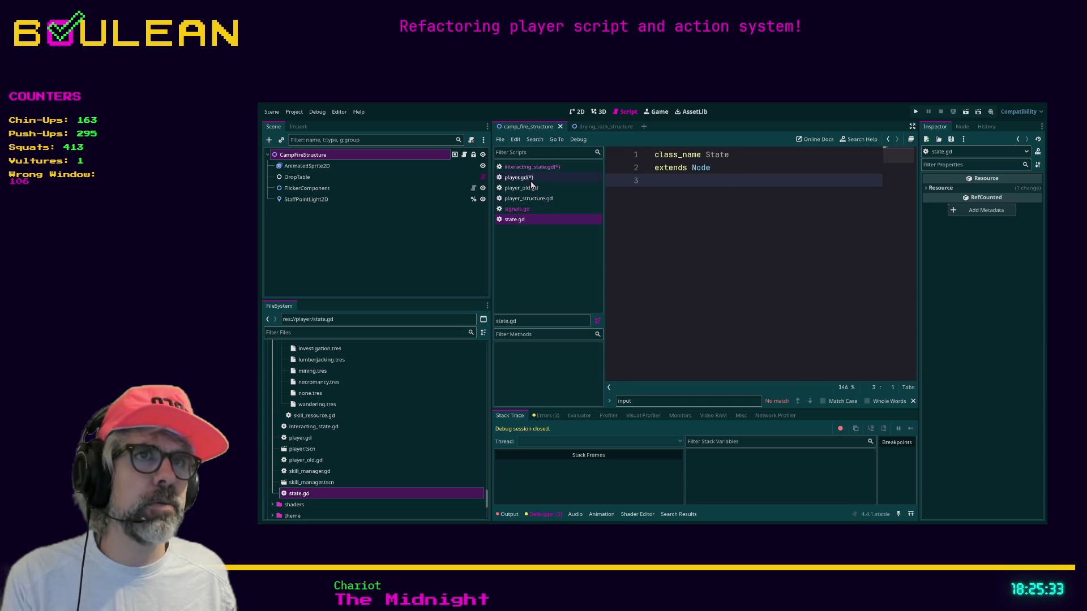
key("alt+Left")
left_click(715, 269)
type("s")
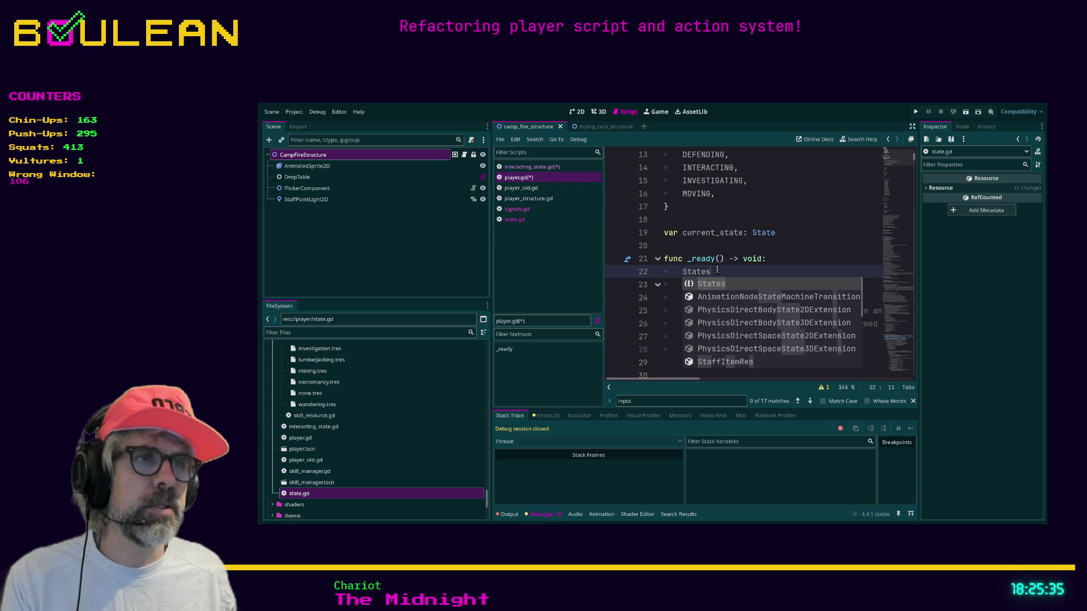
left_click(687, 272, "ctrl")
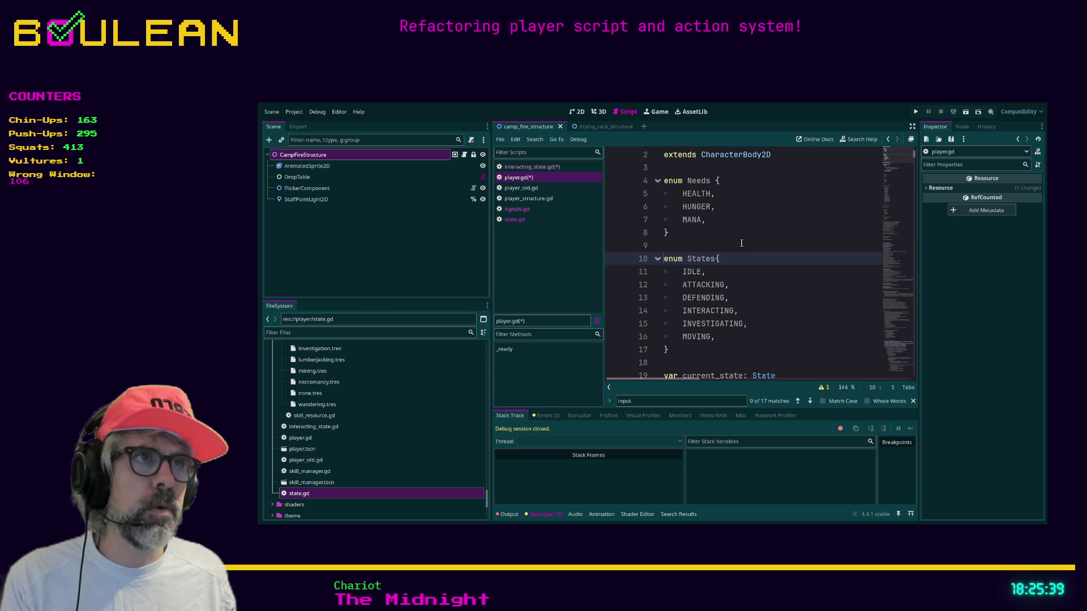
left_click(527, 219)
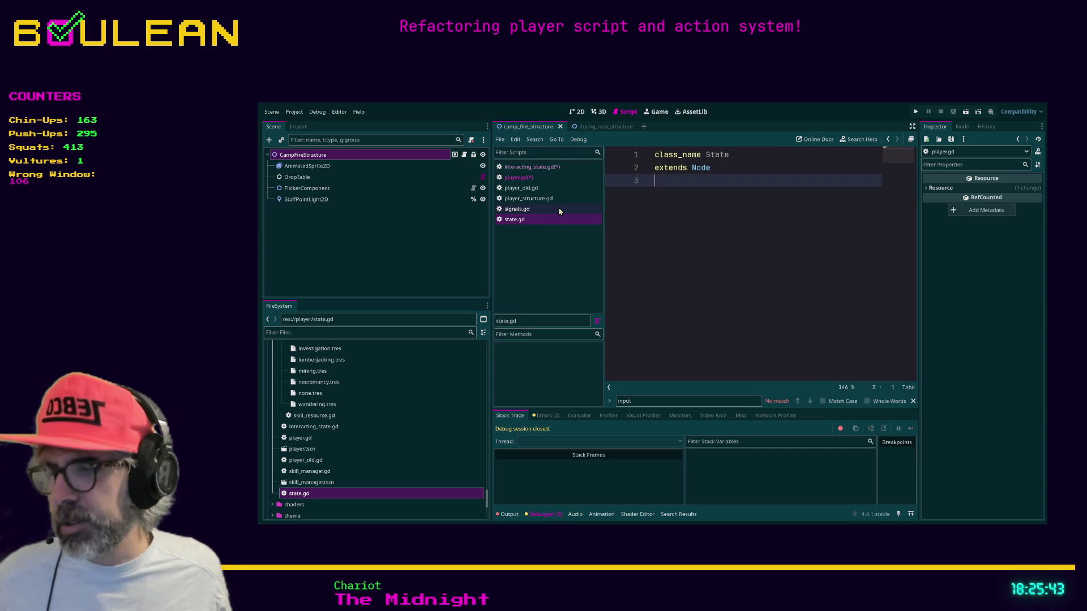
left_click(524, 180)
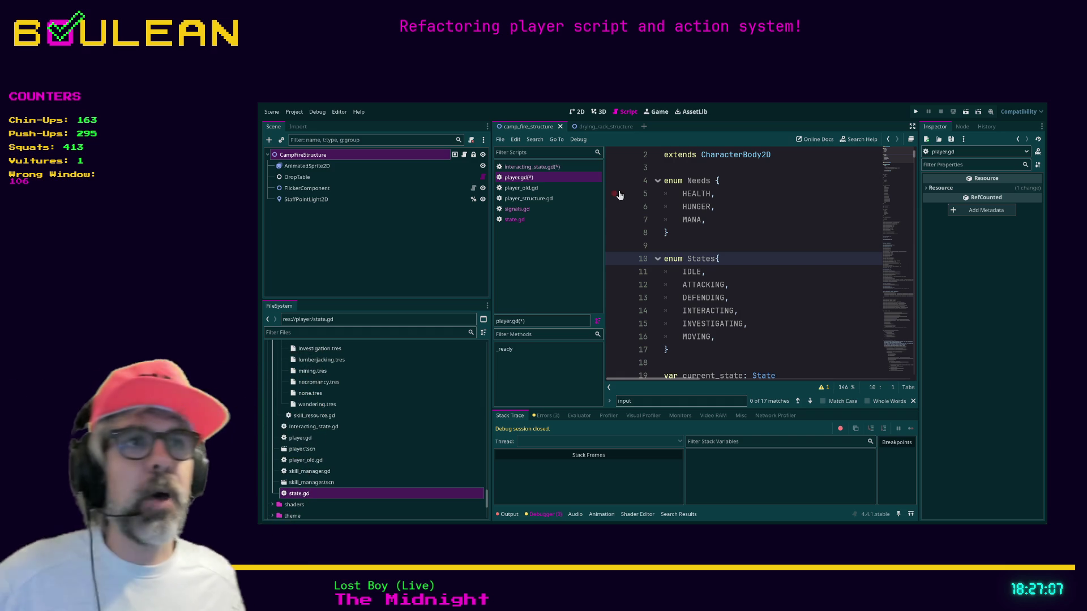
Scroll through player_old.gd for reference.
left_click(521, 188)
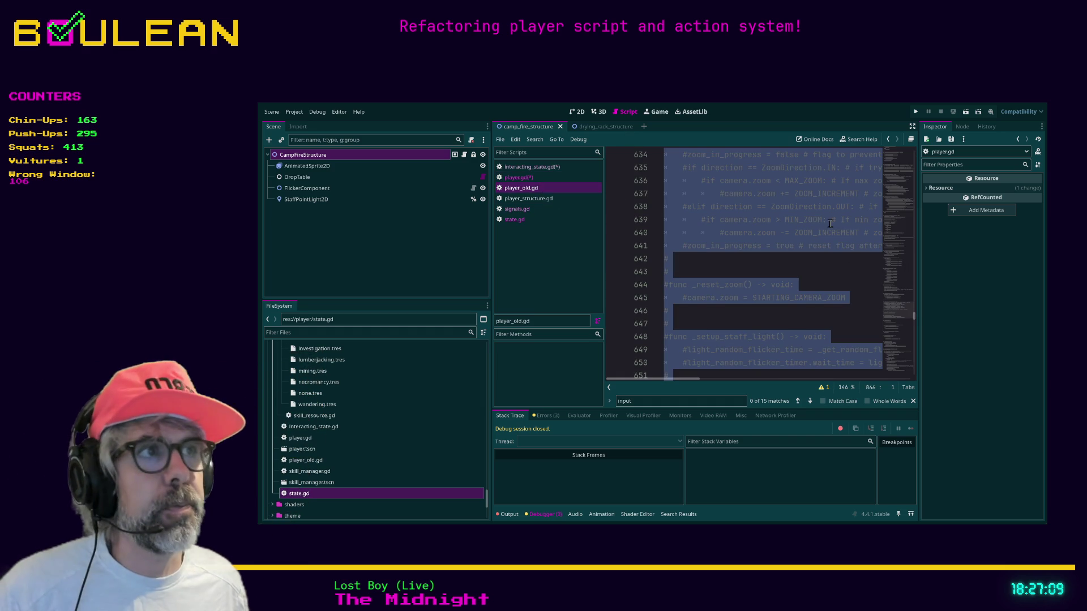
left_click_drag(914, 317, 914, 377)
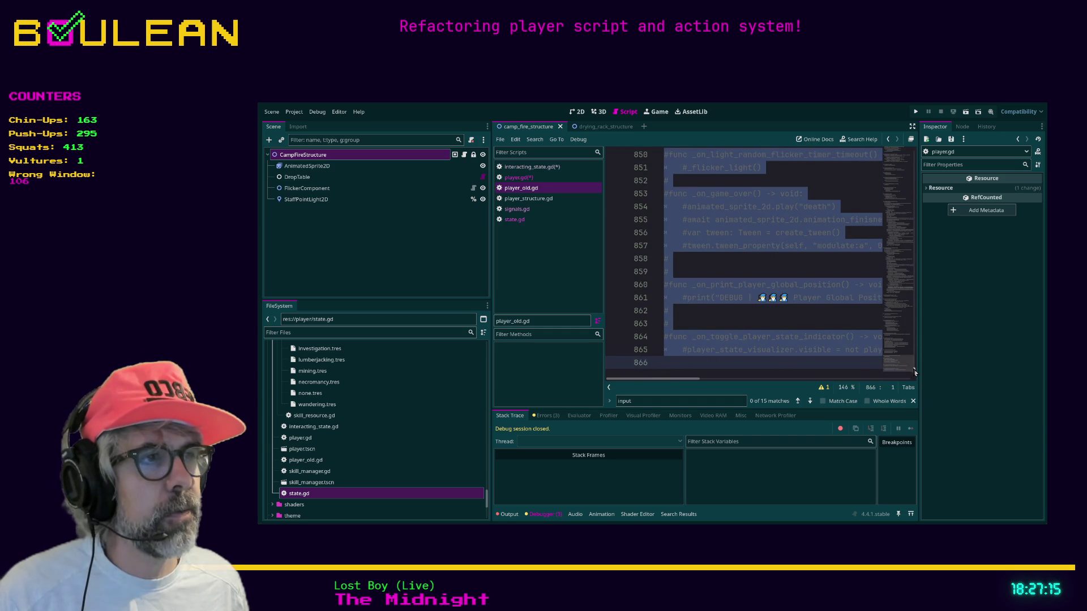
left_click_drag(913, 373, 912, 130)
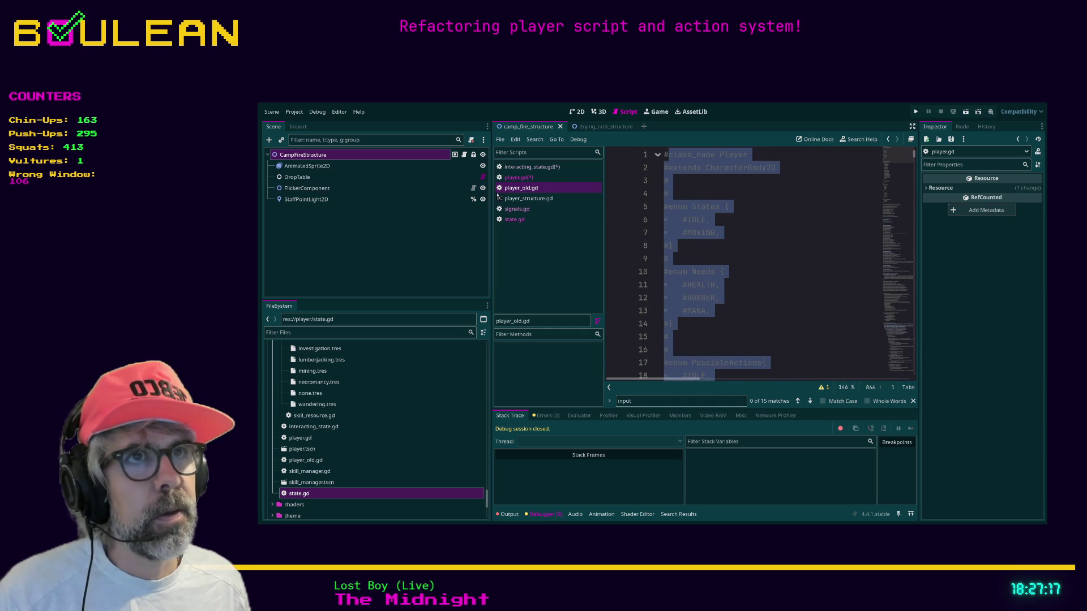
Delete the current_state.enter() call on line 28 of player.gd's _ready.
left_click(527, 178)
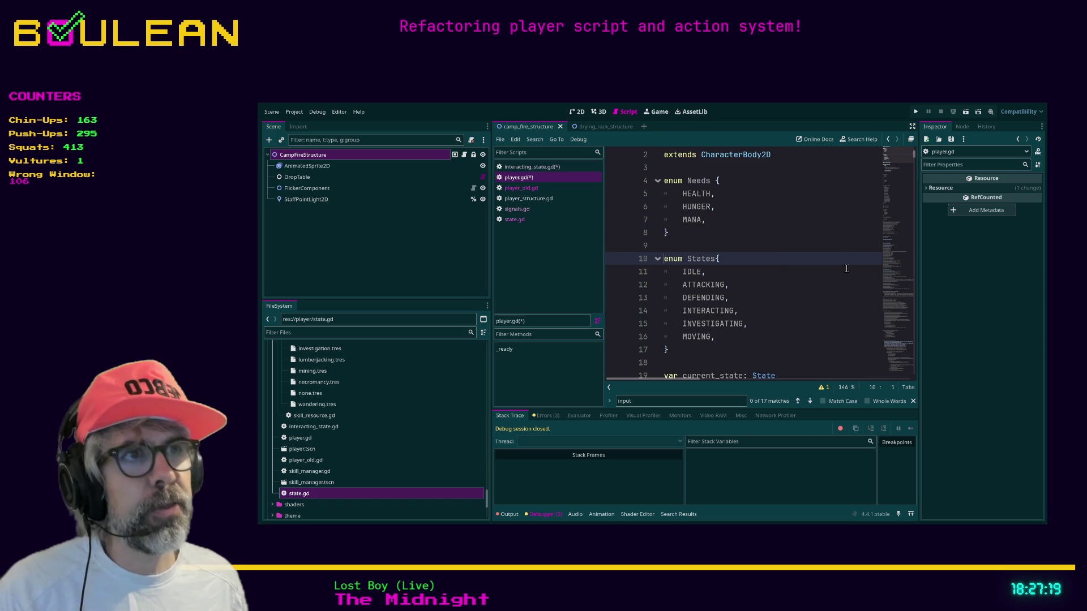
scroll(839, 271, "down", 4)
left_click(800, 342)
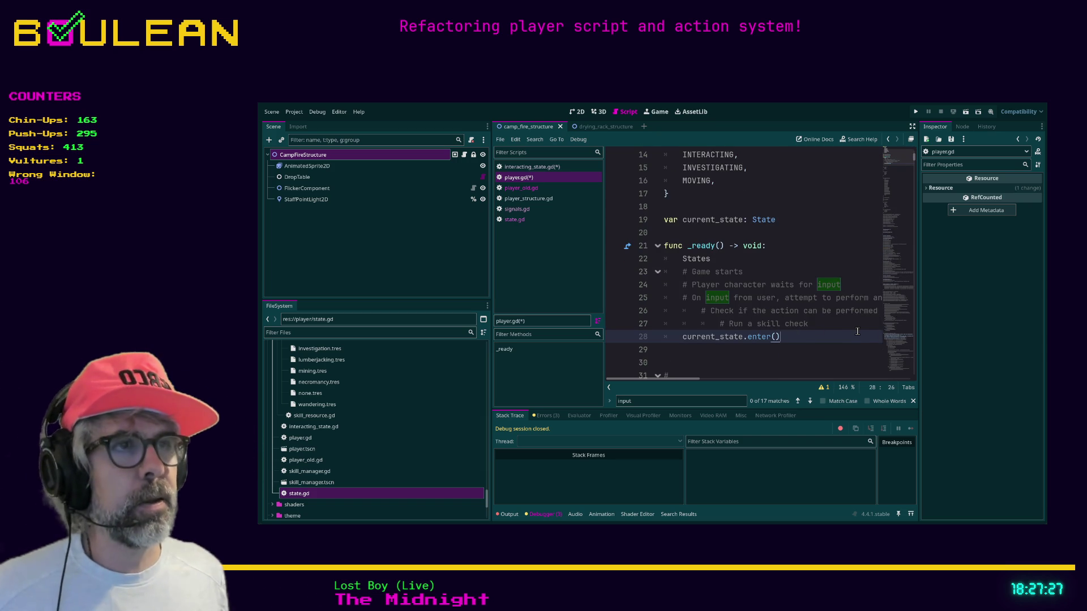
left_click(839, 359)
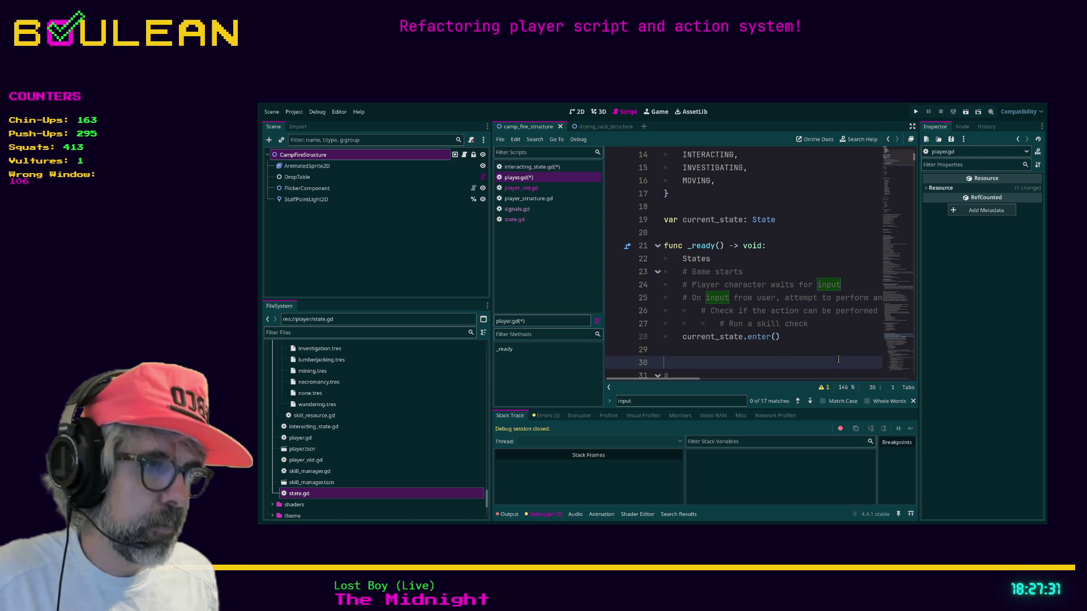
key("Up")
key("Up")
key("End")
key("shift+Home")
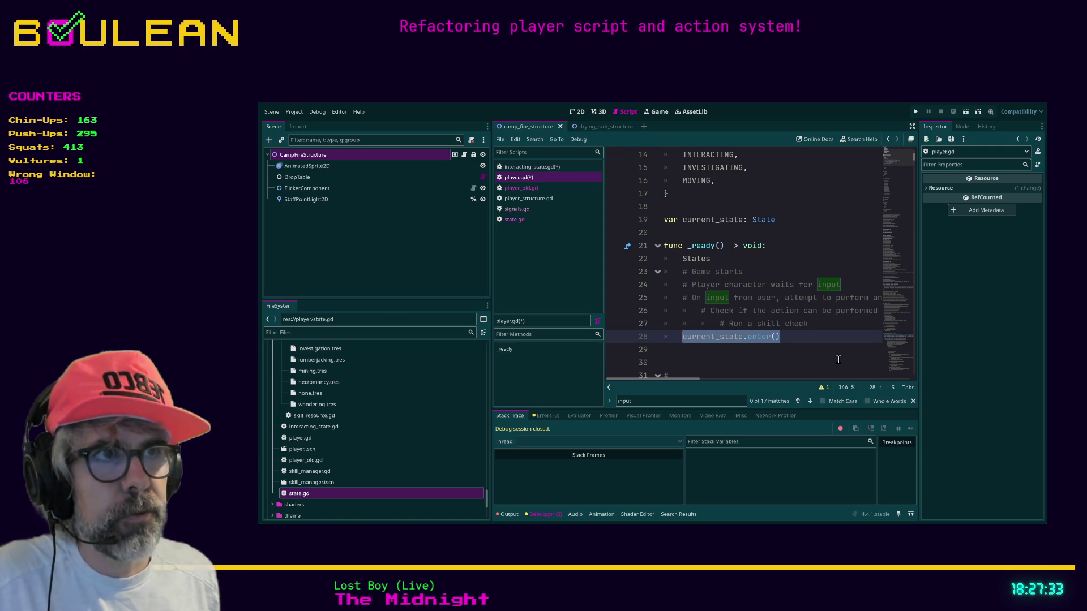
key("BackSpace")
key("BackSpace")
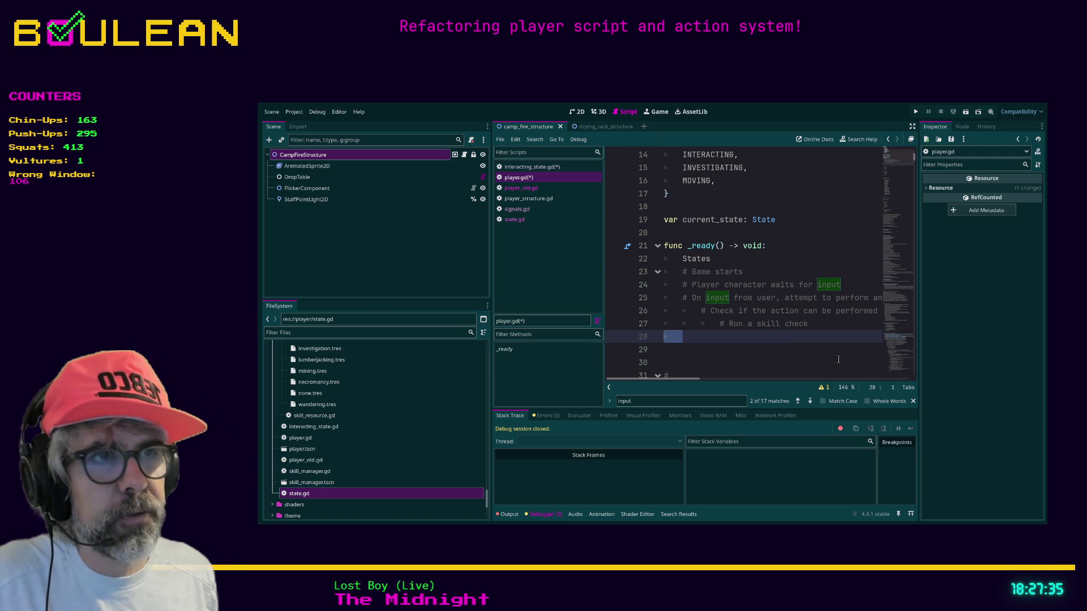
scroll(838, 359, "down", 1)
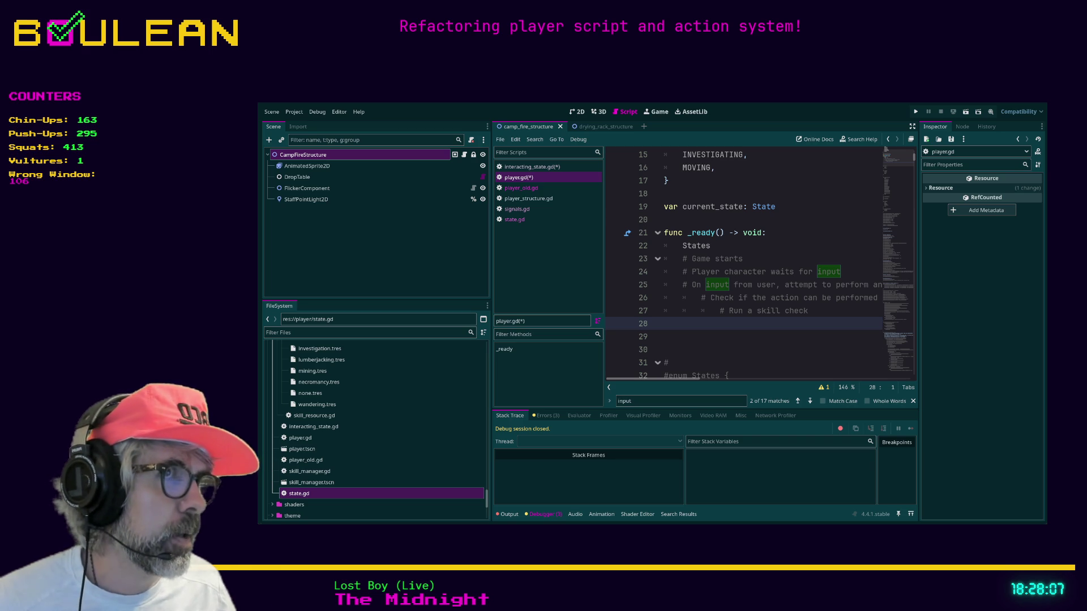
Paste the Signals connect calls over comment lines 22–28 in _ready.
left_click(644, 251, "shift")
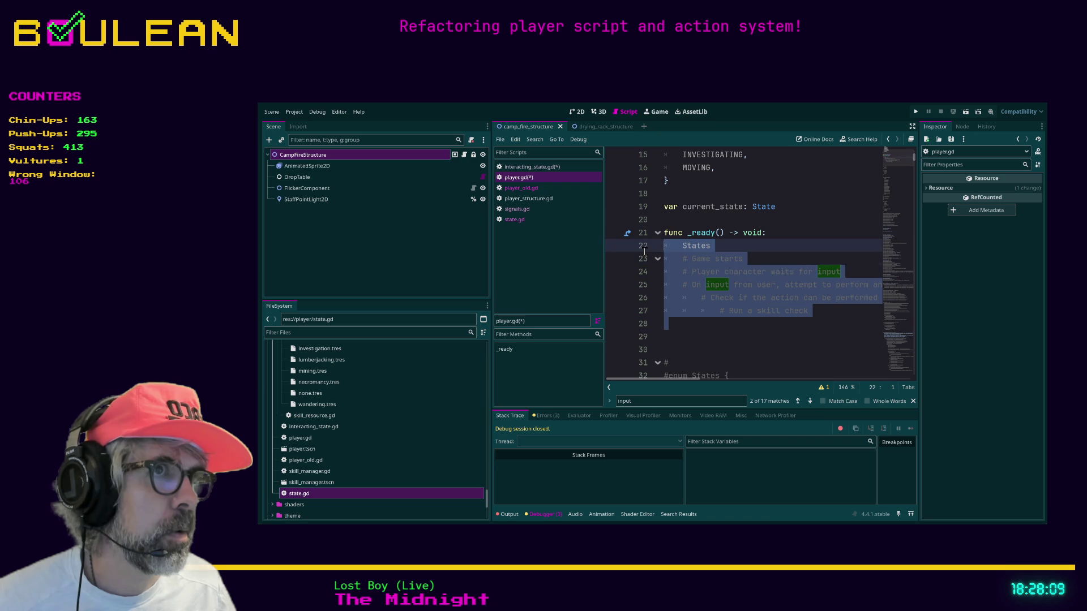
key("ctrl+v")
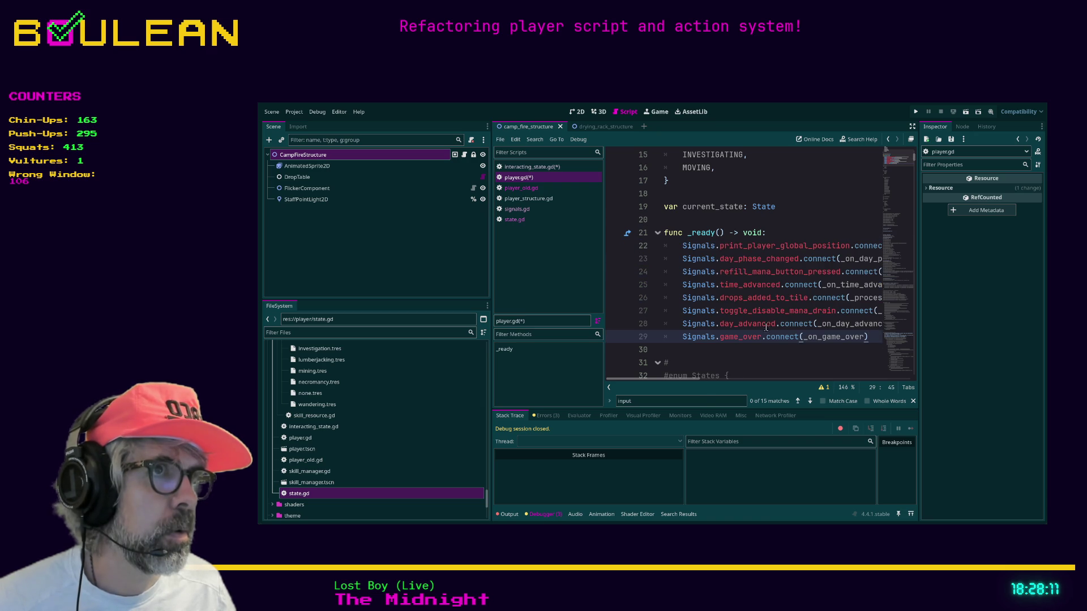
left_click_drag(664, 245, 723, 352)
Toggle distraction-free mode on and off, then select AnimatedSprite2D in the Scene dock.
key("ctrl+shift+F11")
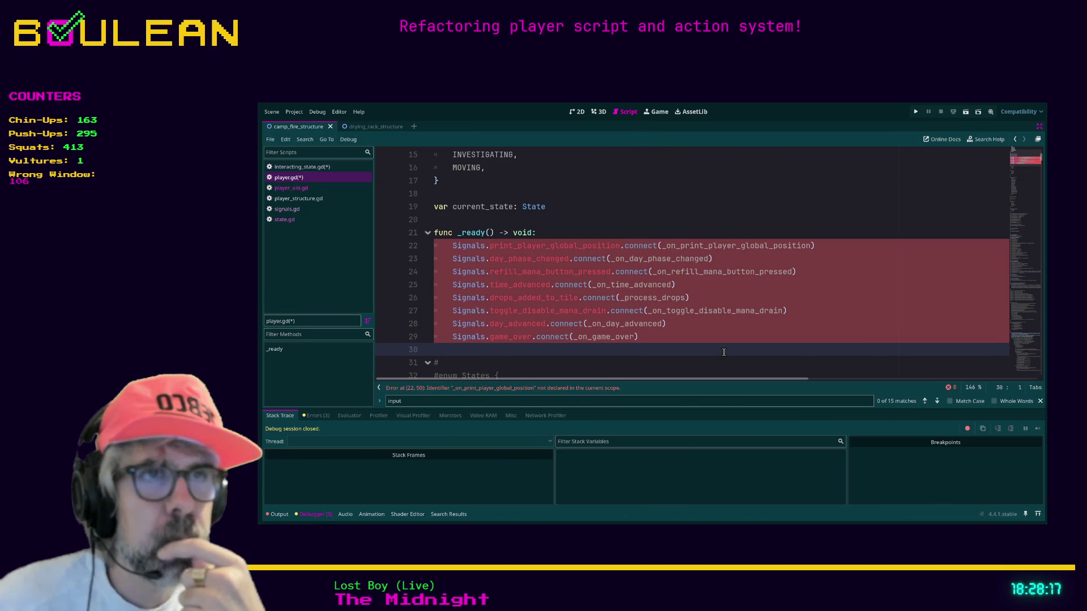
key("ctrl+shift+F11")
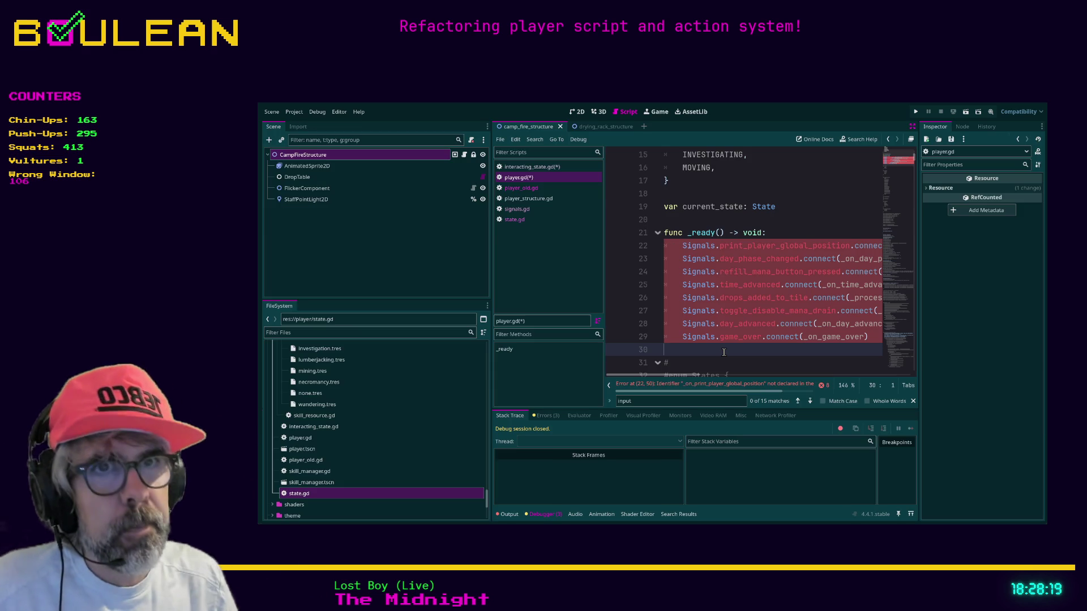
left_click(347, 165)
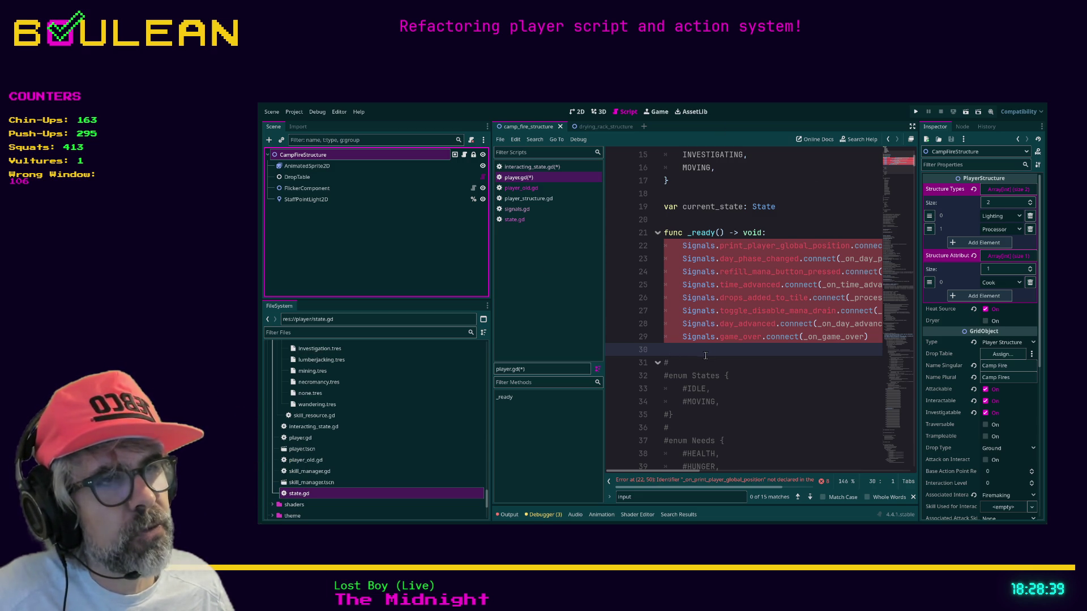
Select StaffPointLight2D, then highlight the Signals connect lines and the States enum block.
left_click(310, 199)
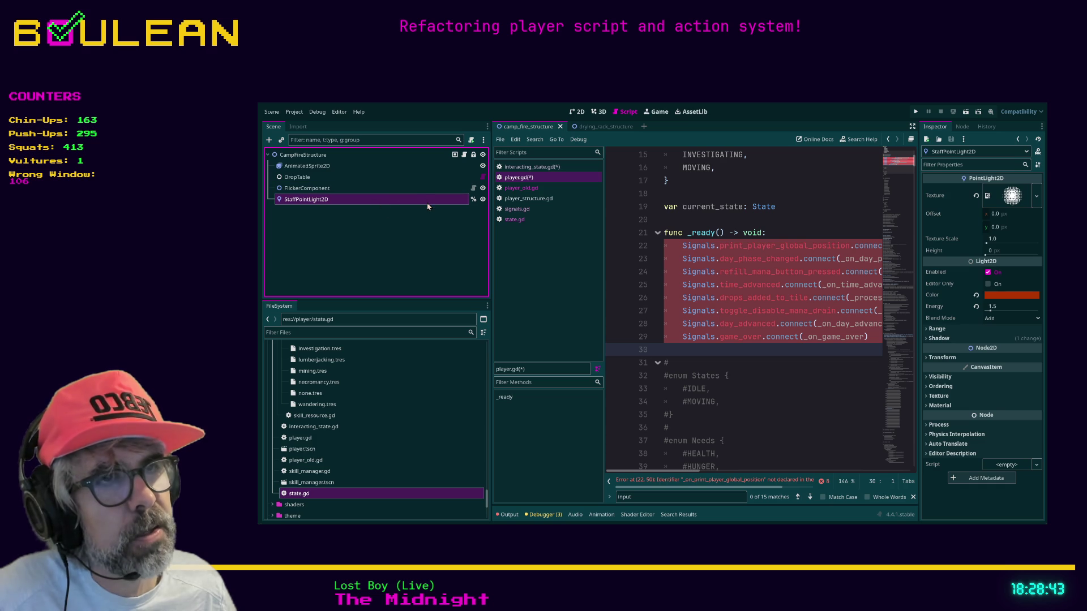
left_click(699, 355)
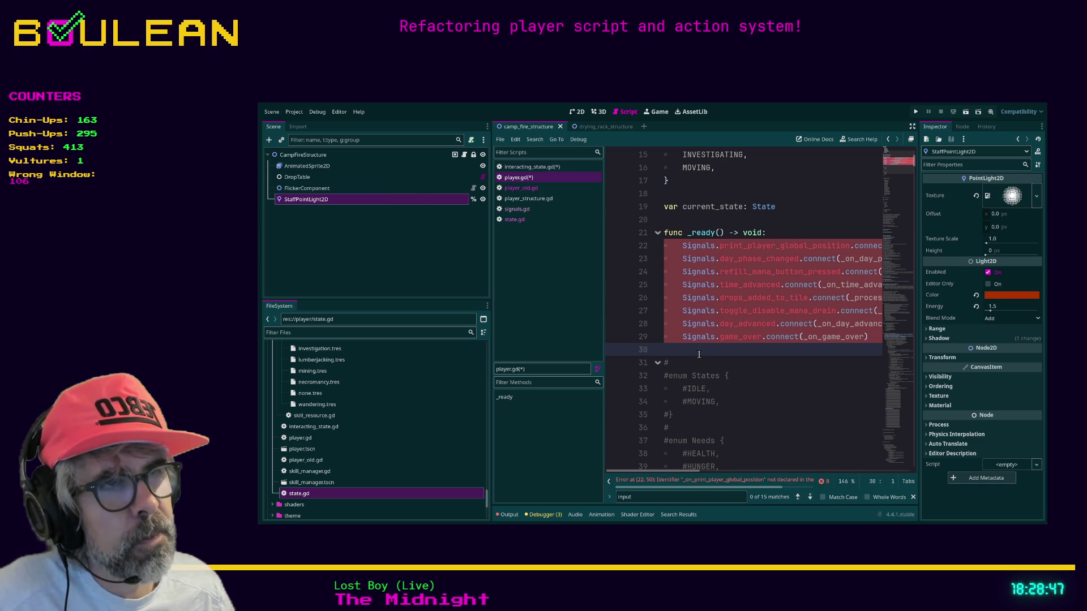
left_click_drag(698, 354, 645, 245)
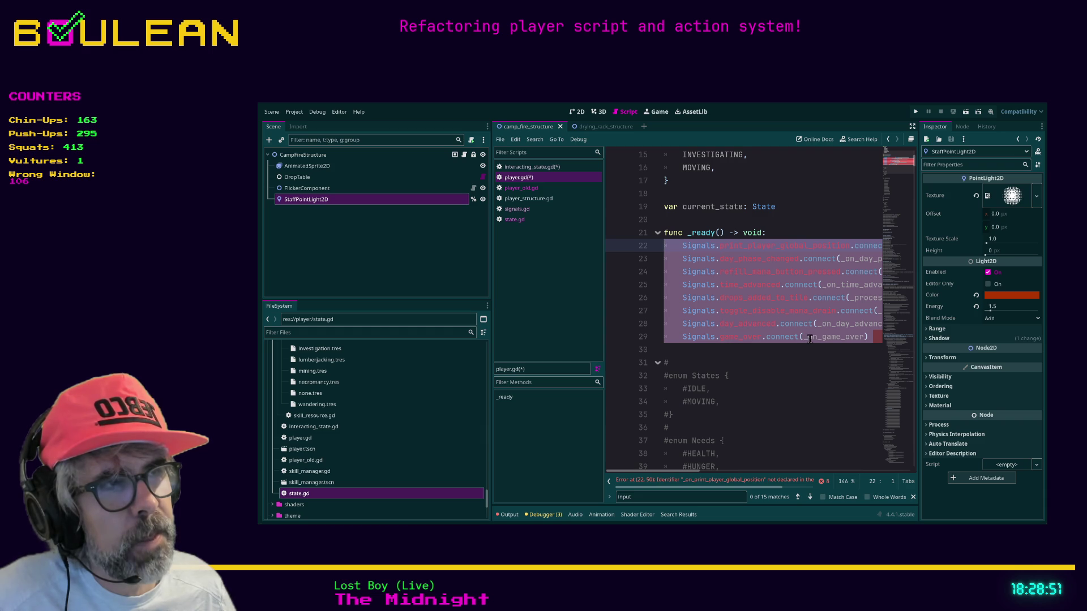
scroll(868, 217, "up", 5)
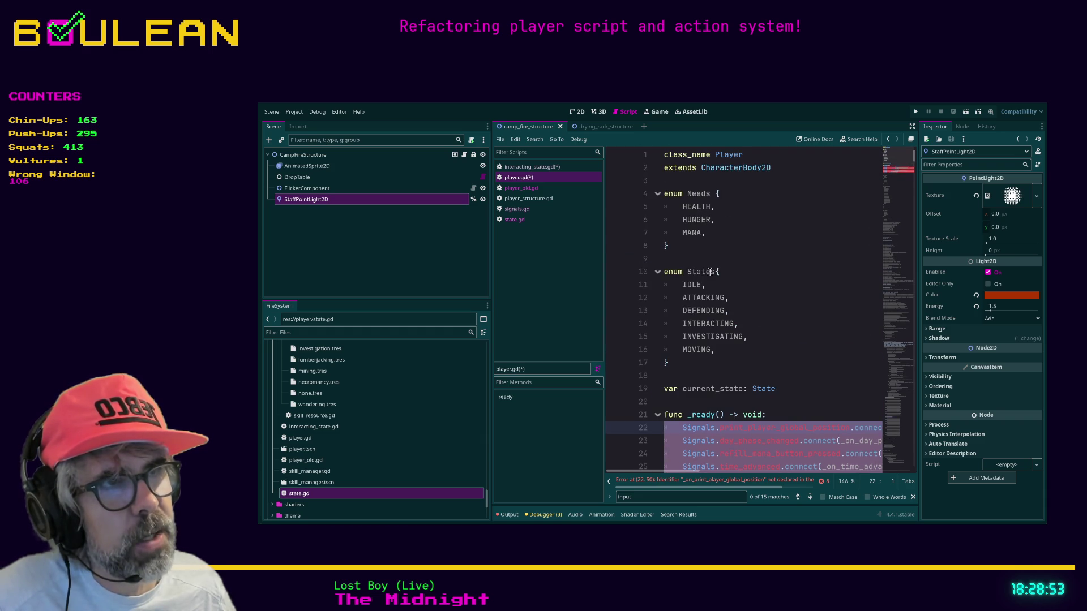
left_click_drag(702, 358, 637, 272)
scroll(777, 338, "down", 2)
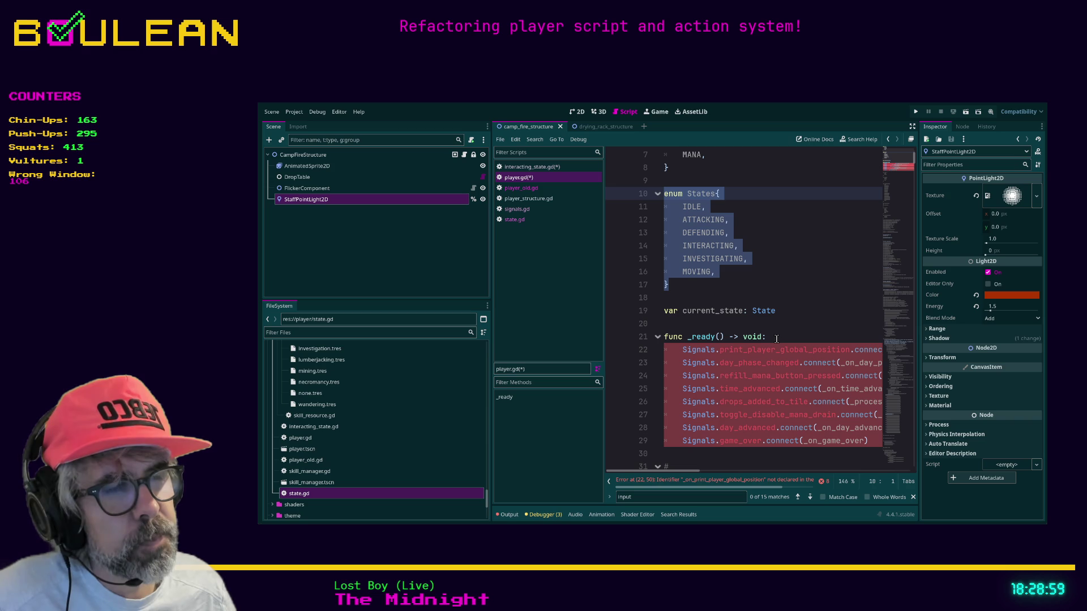
Reselect the States enum, then hide the side docks with distraction-free mode from line 30.
left_click(688, 285)
left_click_drag(679, 285, 649, 203)
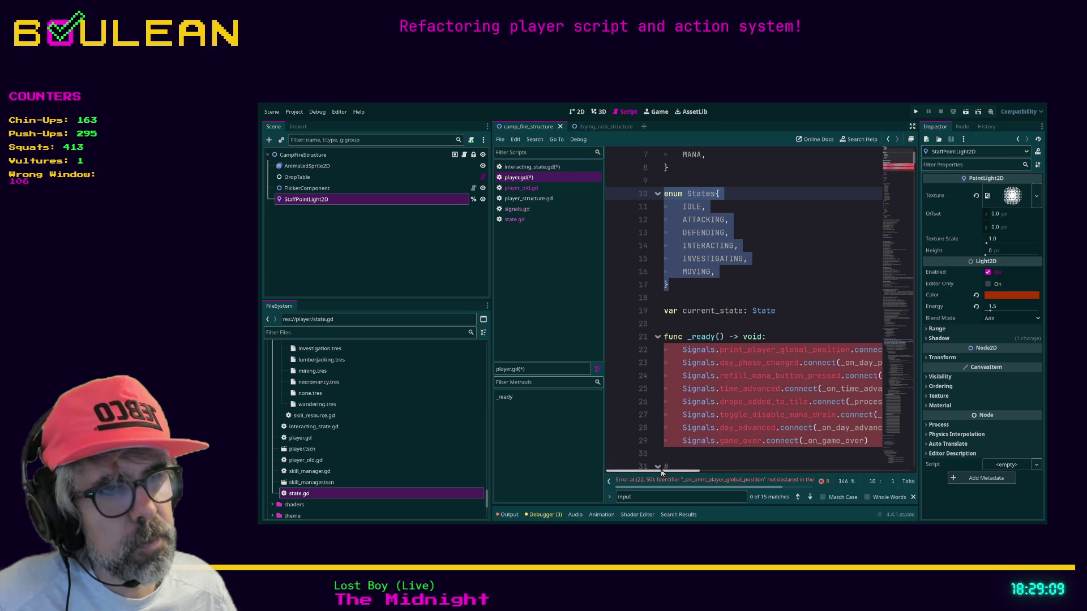
scroll(718, 441, "right", 3)
left_click(720, 452)
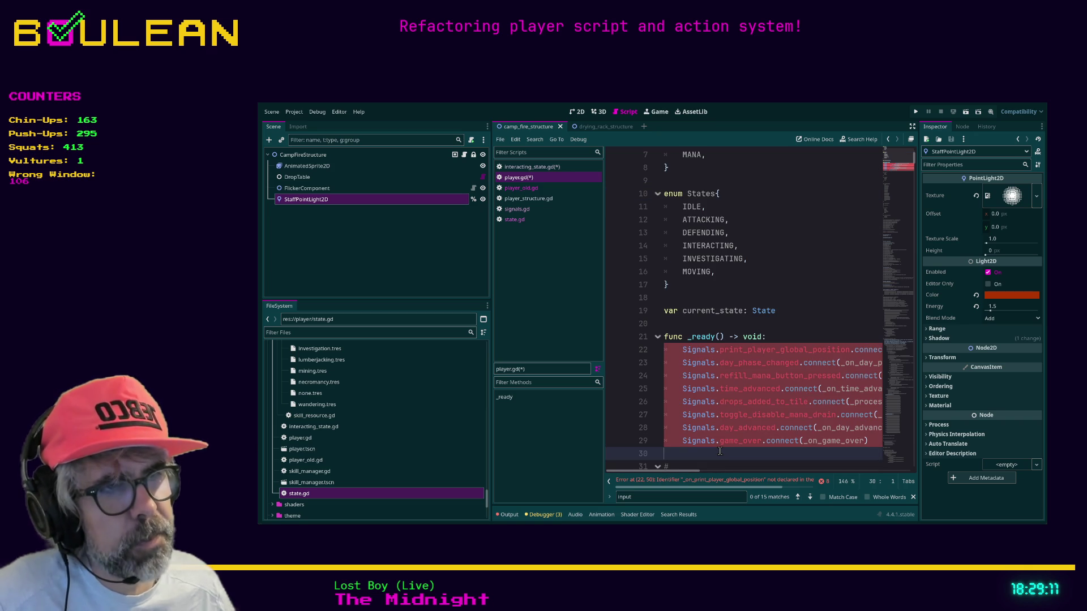
key("ctrl+shift+F11")
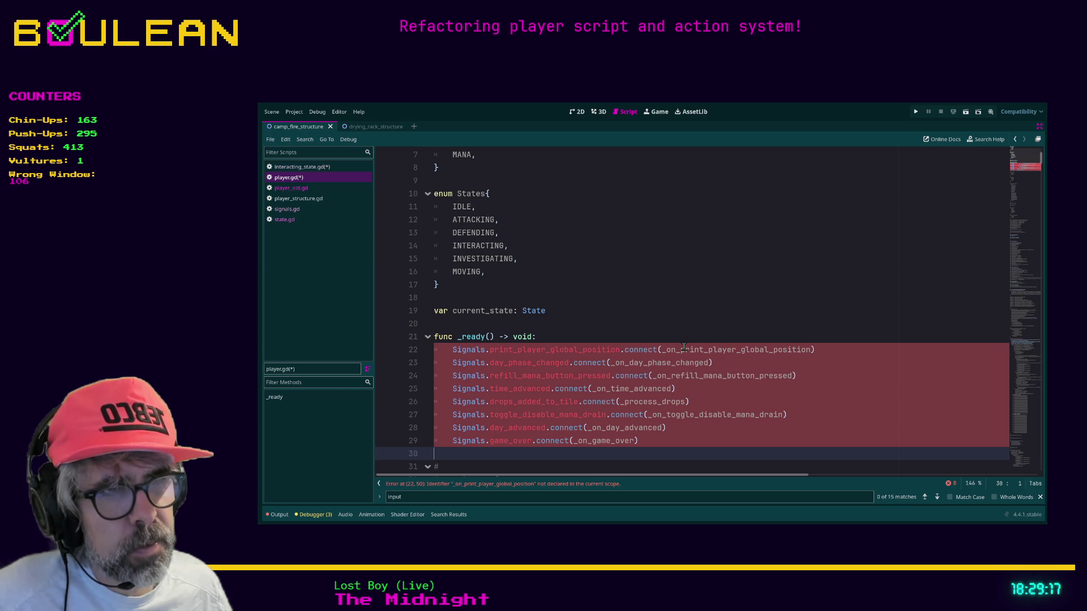
Comment out Signals connect lines 22–29 with Ctrl+K and add a blank line after line 30.
left_click_drag(663, 446, 399, 353)
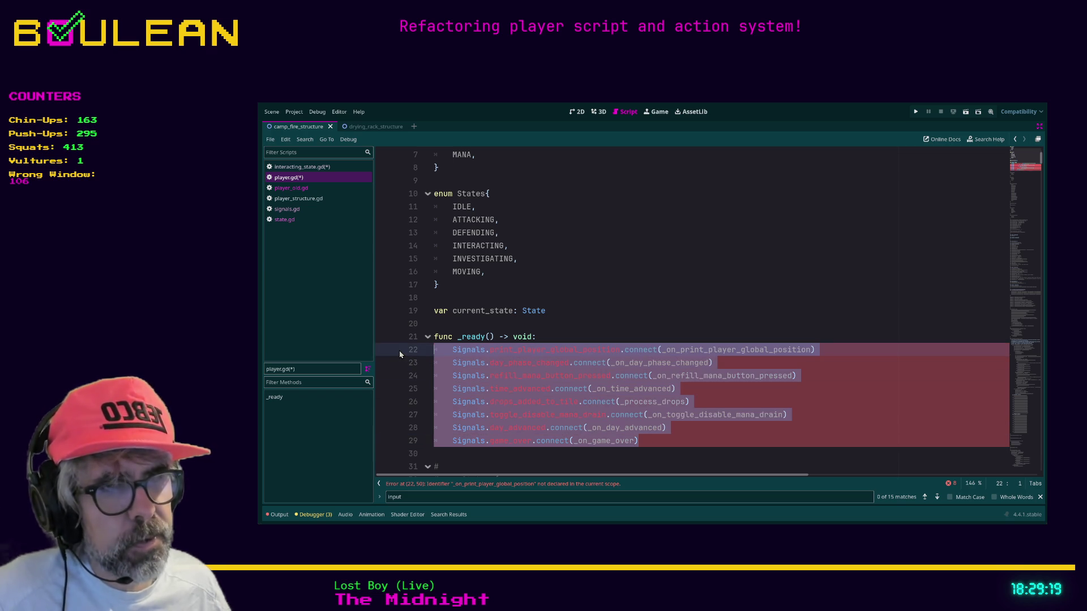
key("ctrl+k")
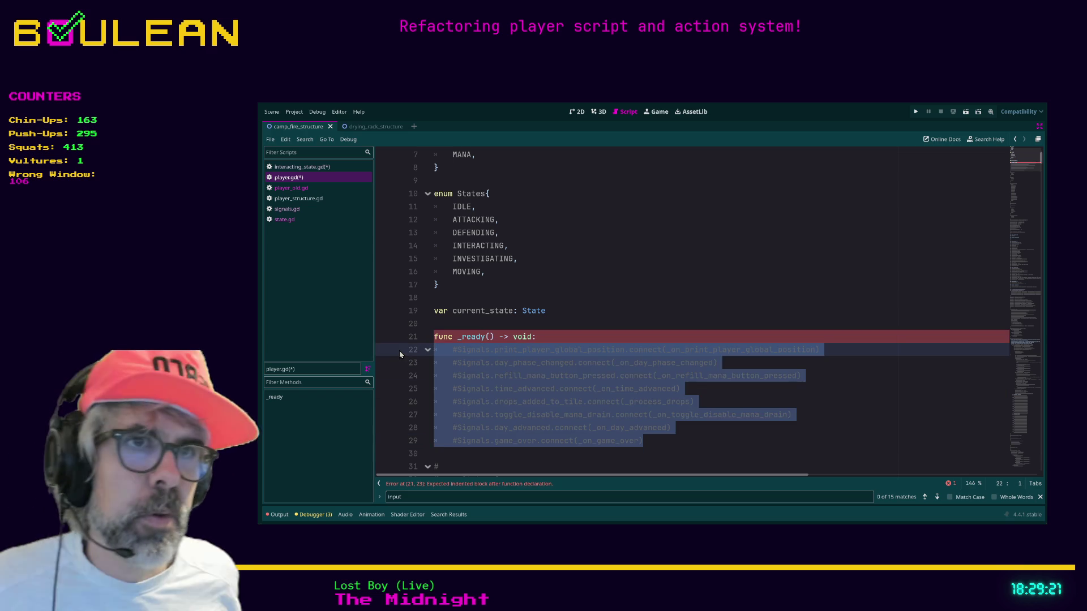
scroll(612, 408, "down", 3)
left_click(525, 336)
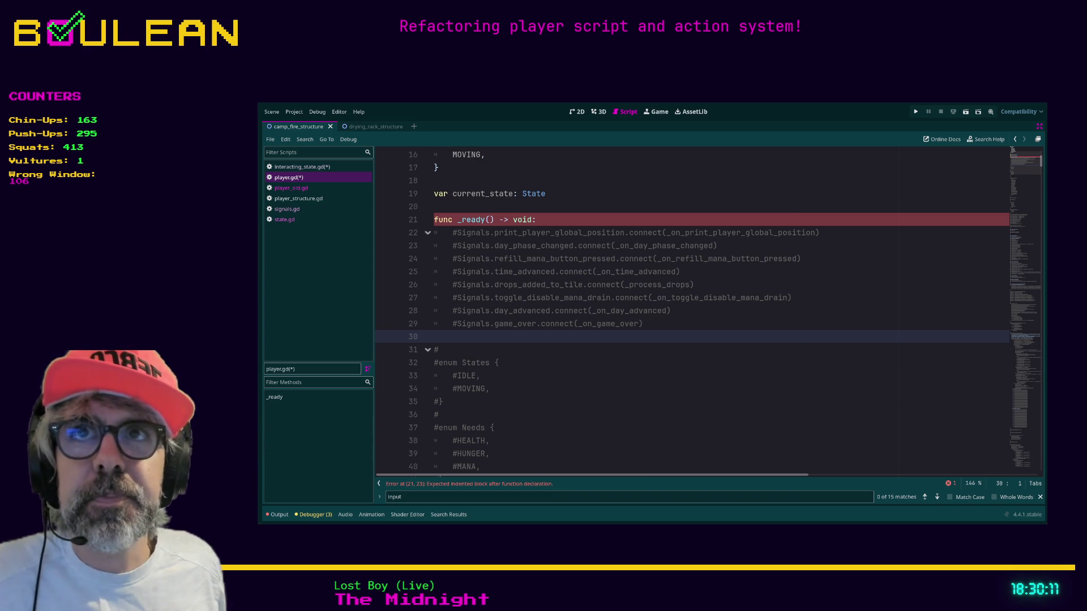
key("Return")
Add an _unhandled_input(event: InputEvent) function containing pass below _ready.
left_click(473, 338)
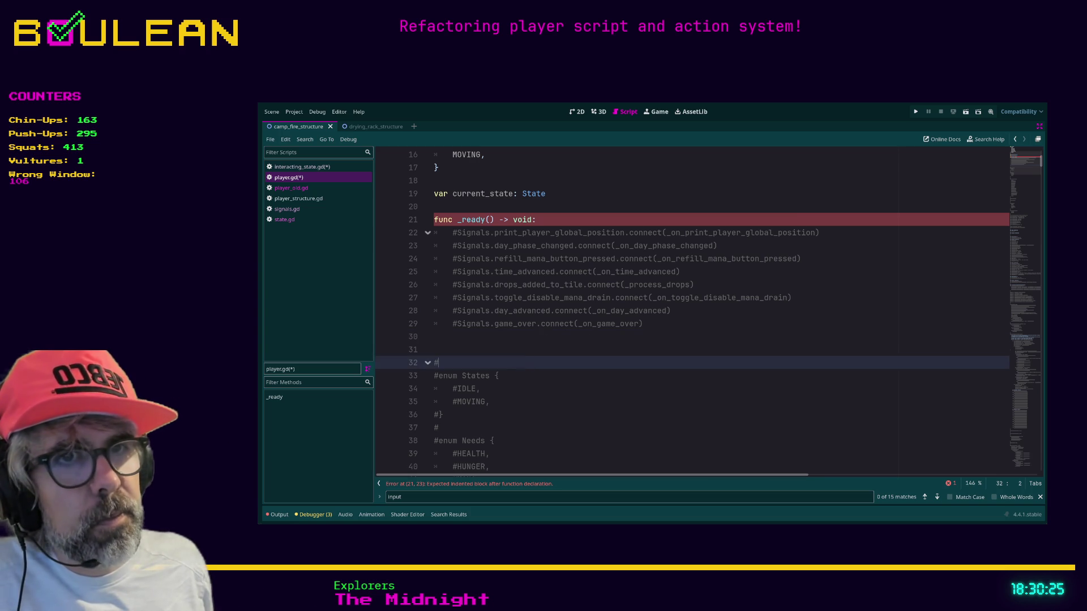
scroll(521, 355, "down", 2)
scroll(520, 355, "up", 1)
key("Return")
key("Return")
key("Return")
key("Up")
key("Up")
key("Up")
type("fu")
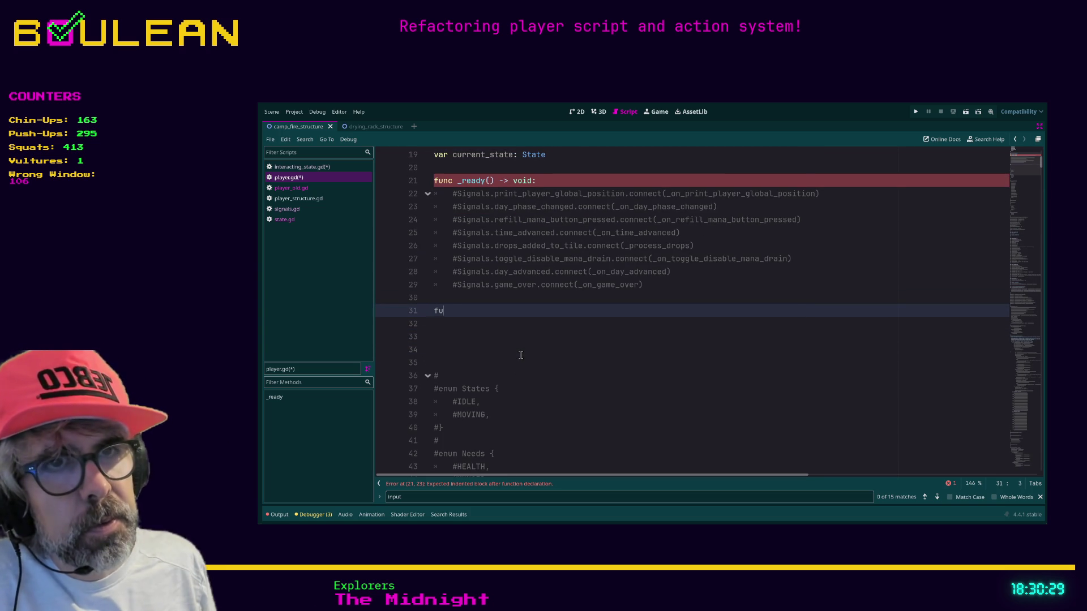
type("nc _u")
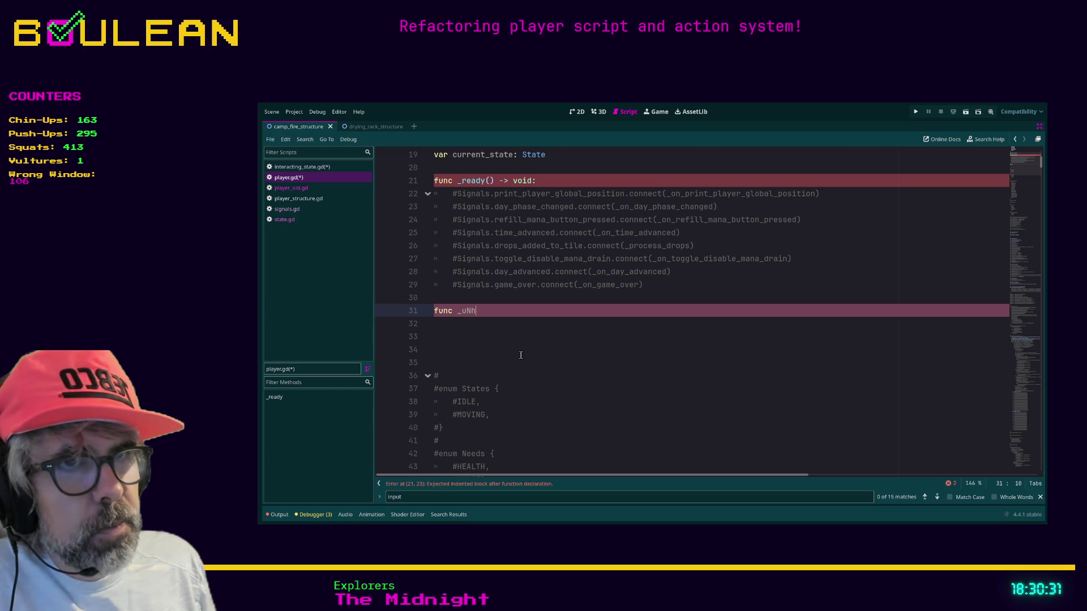
key("Return")
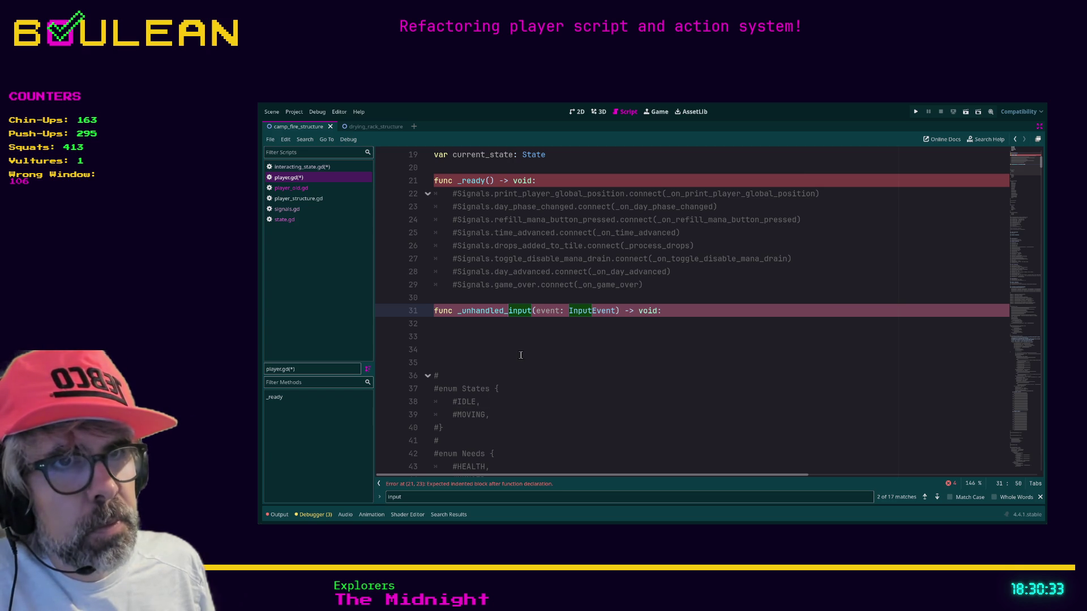
key("Return")
type("pass")
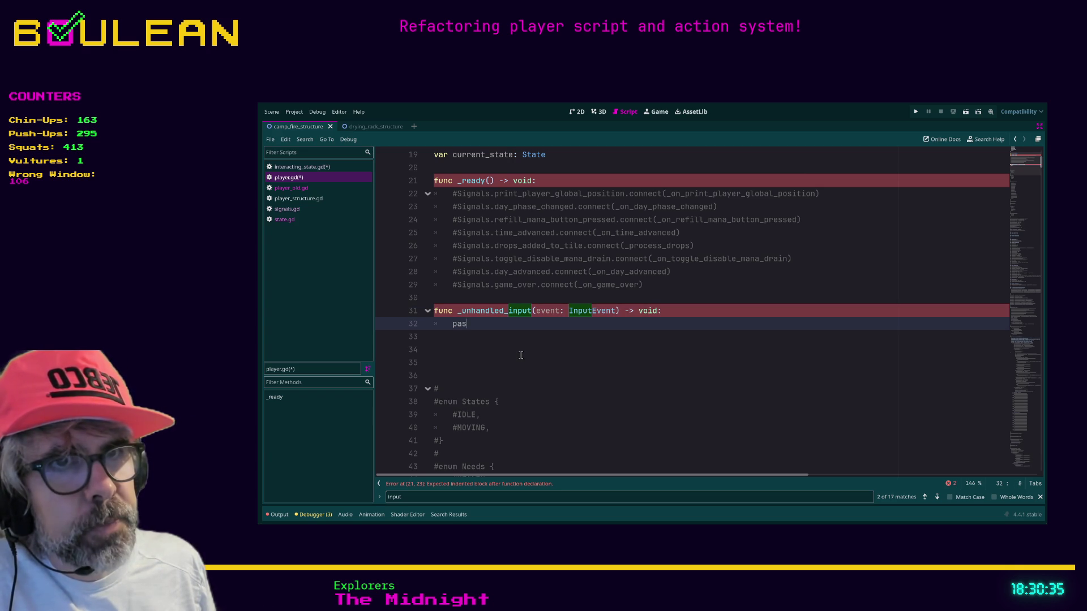
key("Return")
key("Return")
Add an _input(event: InputEvent) stub with pass, then open the _unhandled_input documentation.
key("BackSpace")
type("fun")
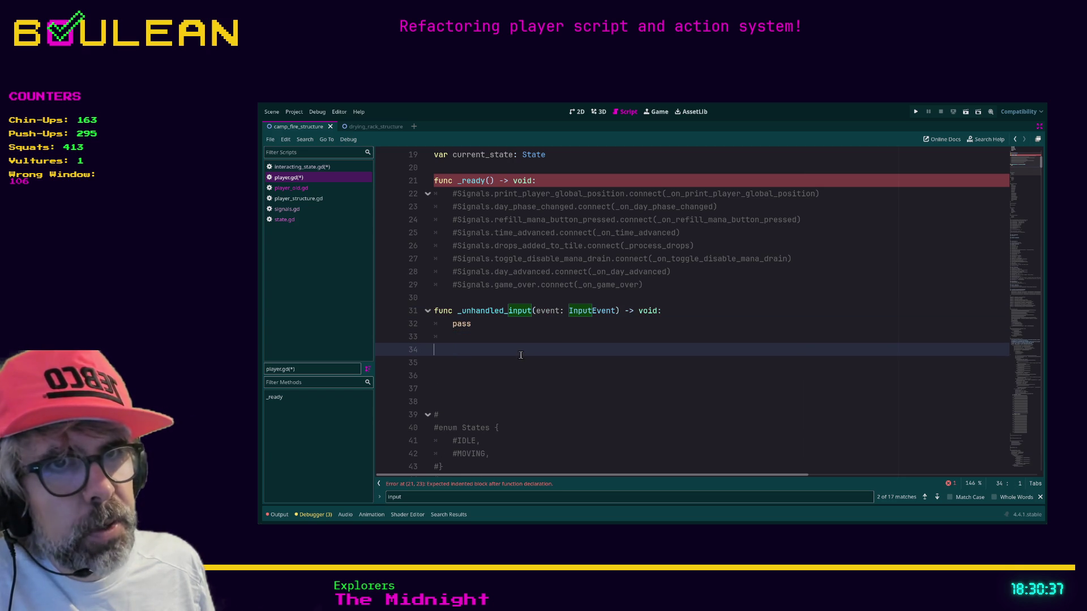
type("c hand")
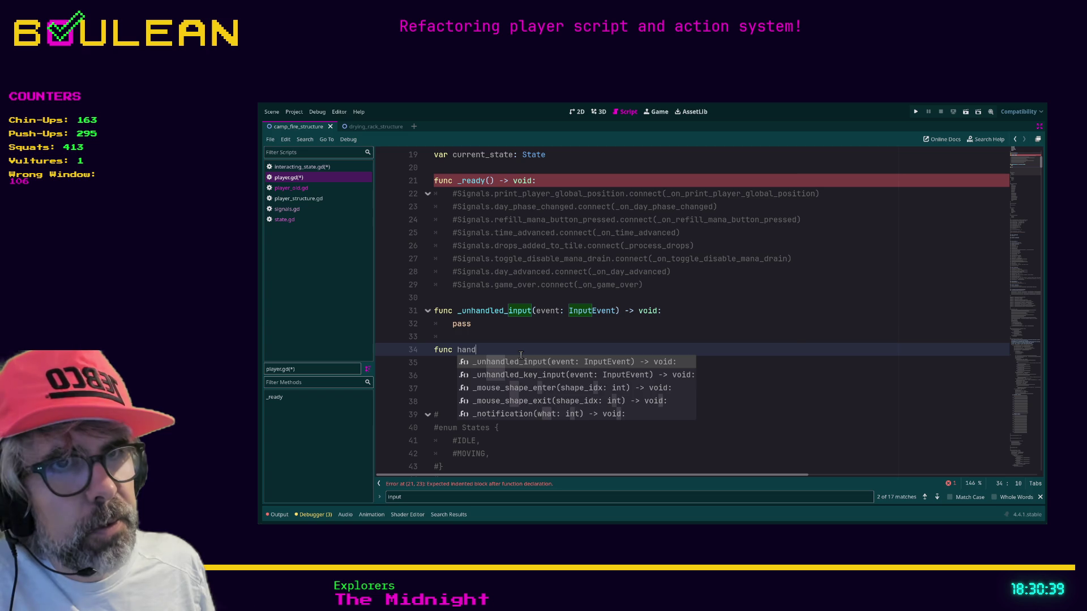
type("led")
key("BackSpace")
key("BackSpace")
key("BackSpace")
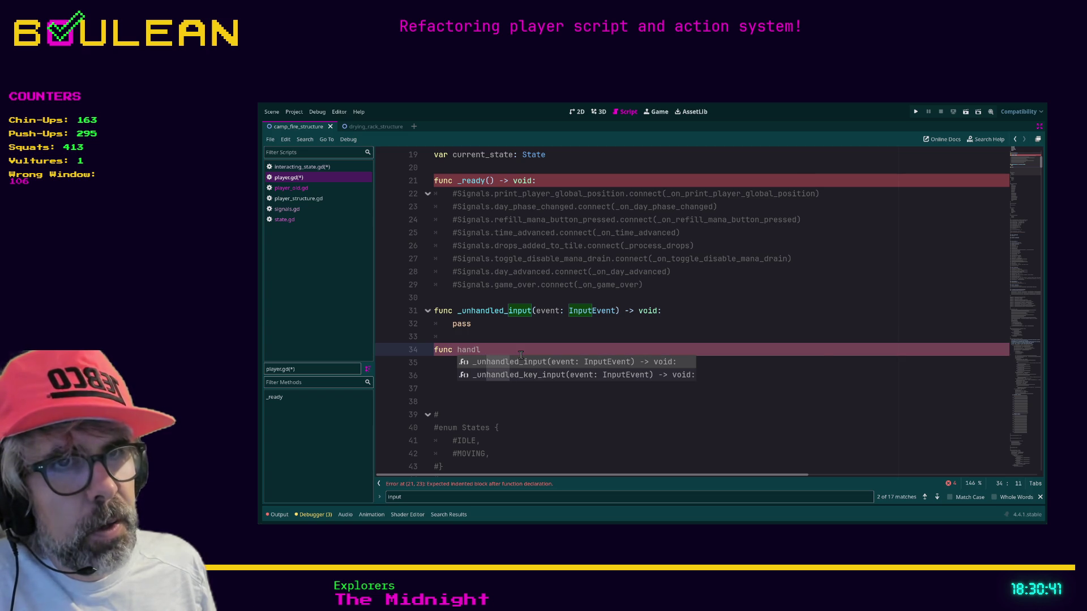
type("_inp")
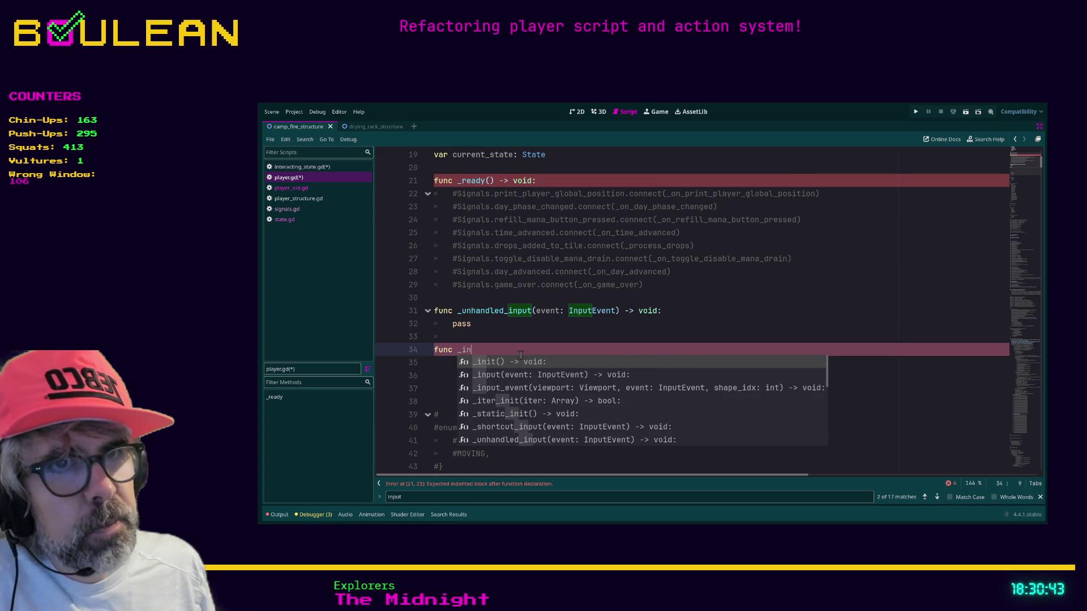
key("Return")
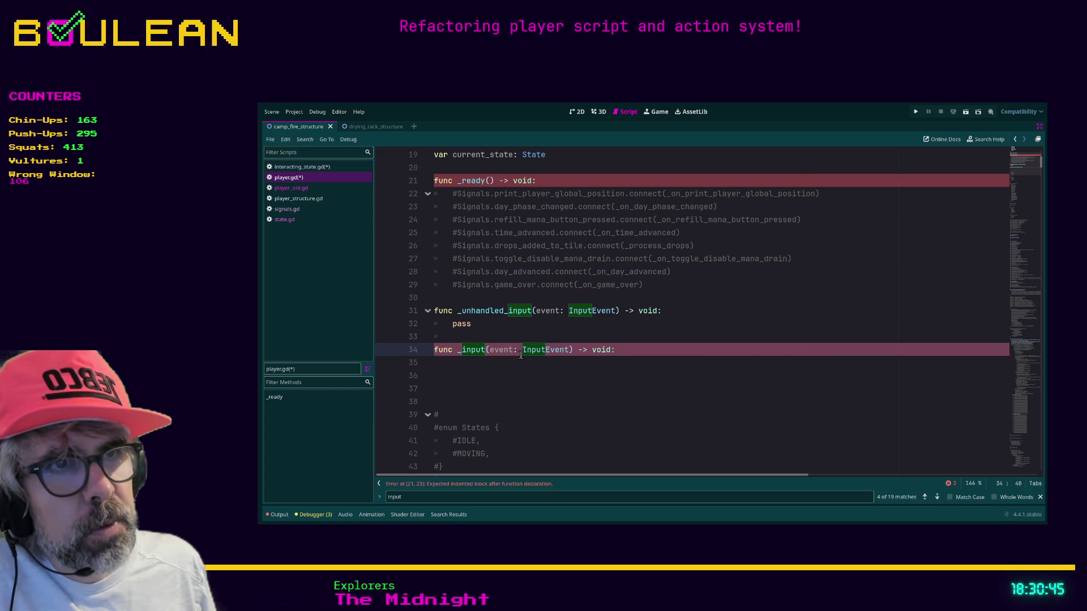
key("Return")
type("pass")
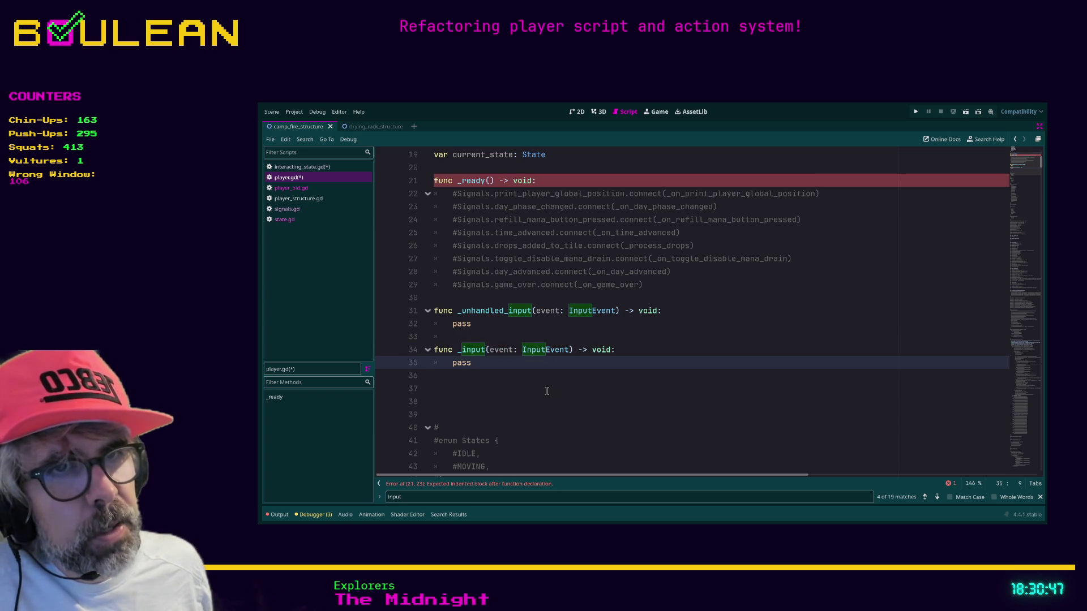
left_click(550, 390)
left_click(484, 311, "ctrl")
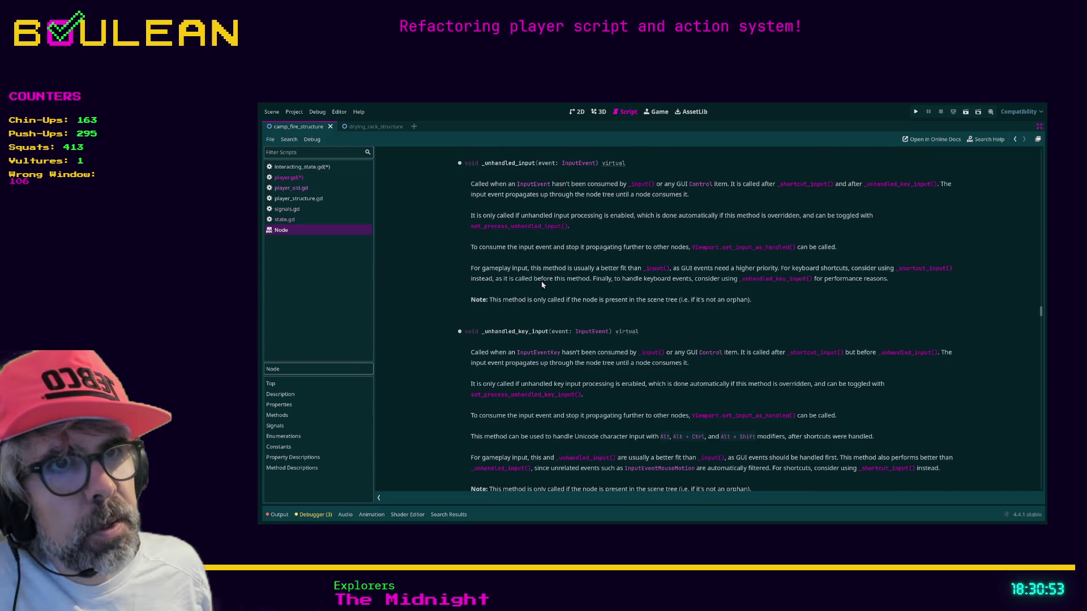
Scroll through the Node help page's input callbacks to read the _unhandled_input entry.
scroll(562, 283, "up", 4)
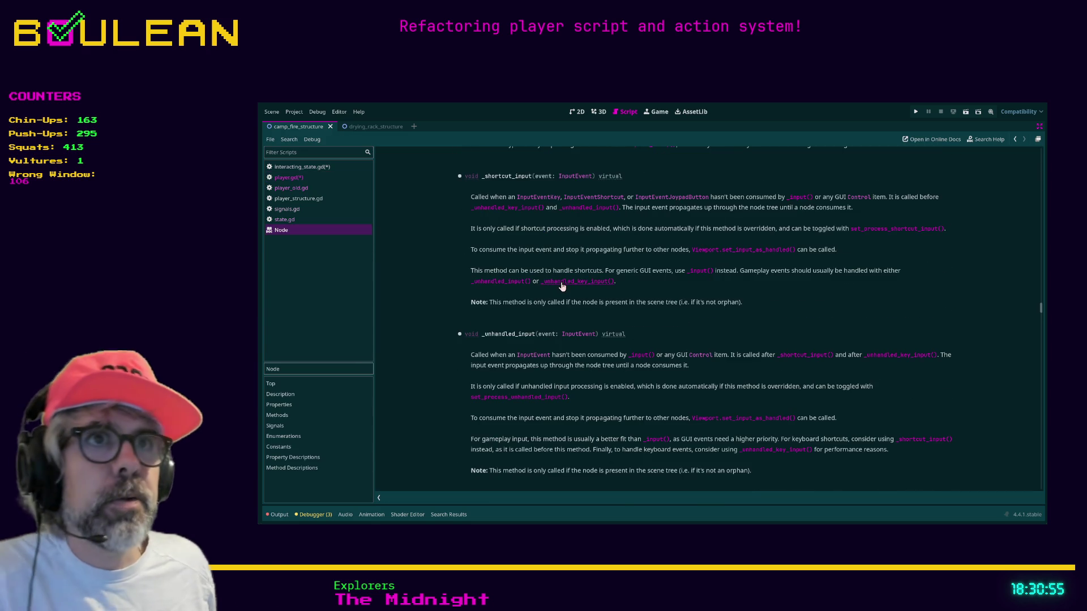
scroll(562, 286, "up", 4)
scroll(563, 285, "up", 1)
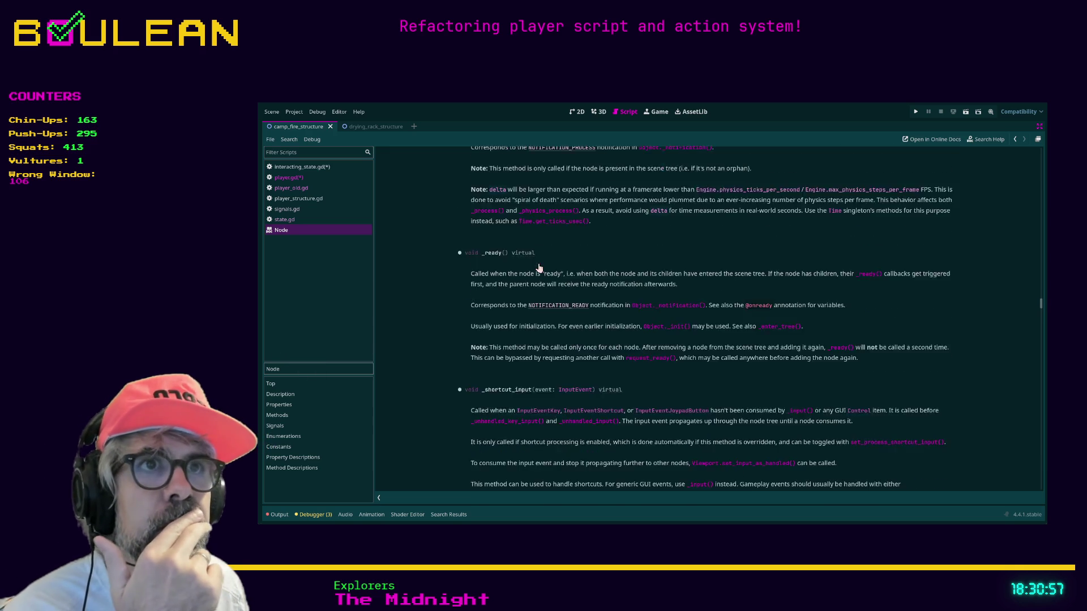
scroll(549, 277, "down", 5)
scroll(539, 268, "up", 1)
scroll(549, 277, "down", 2)
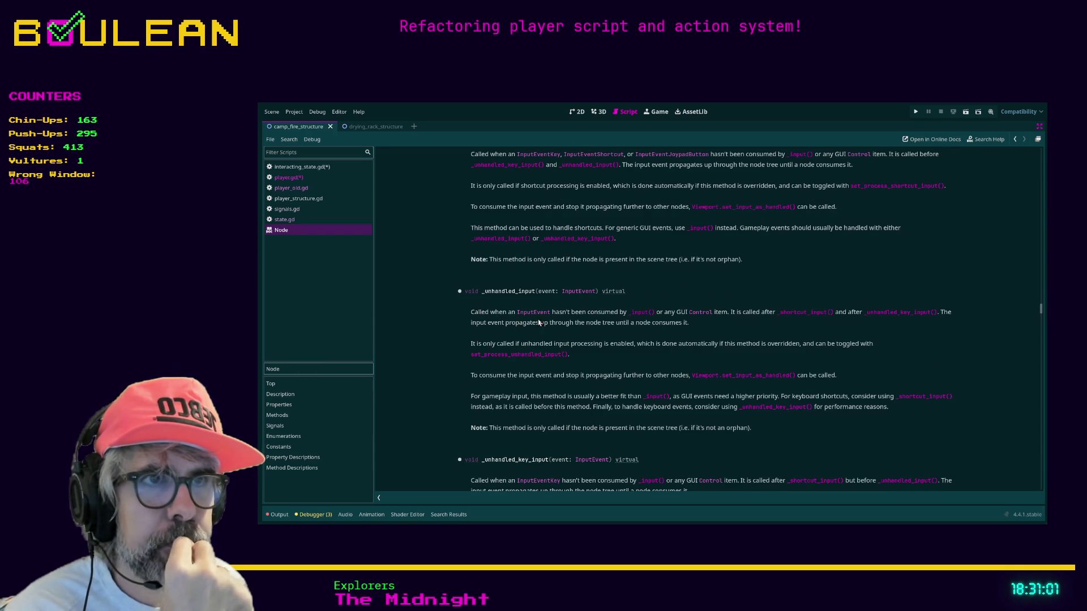
scroll(601, 317, "down", 1)
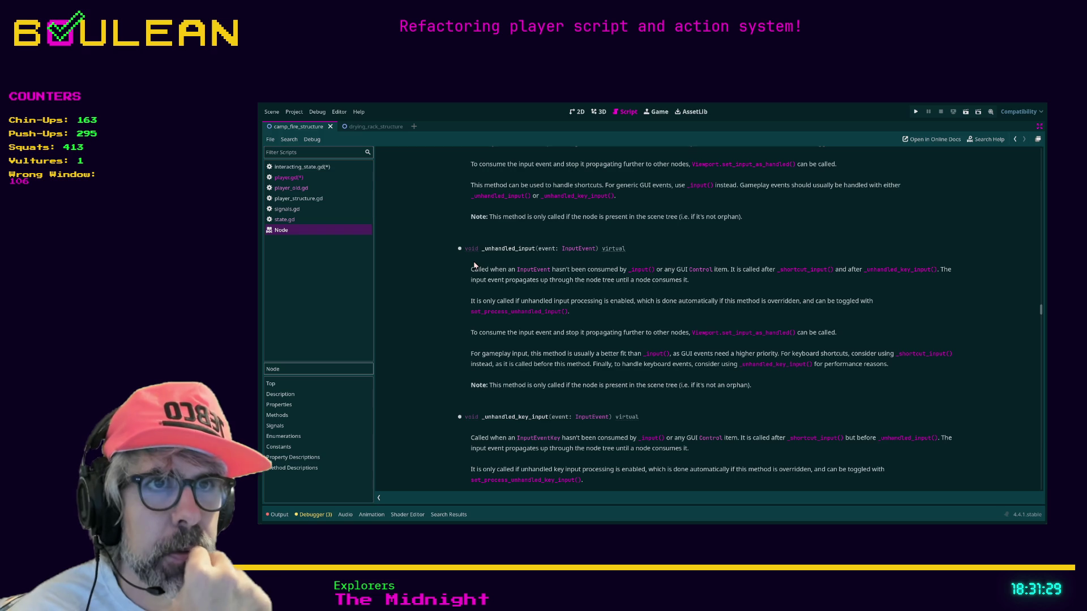
Look up InputEvent's as_text() method in the help, then return to player.gd.
left_click(533, 270)
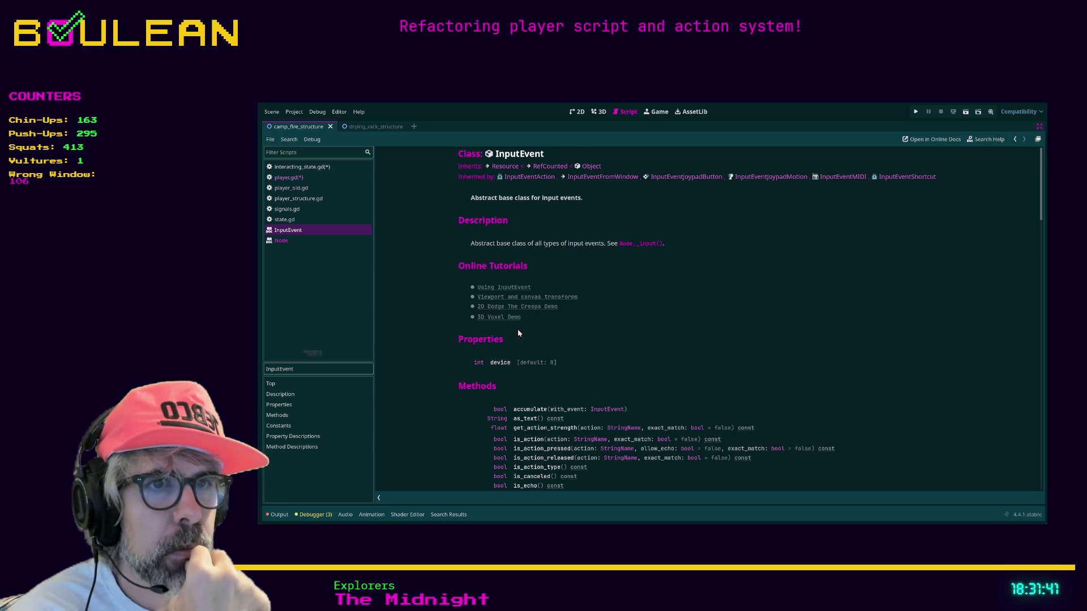
scroll(518, 330, "down", 3)
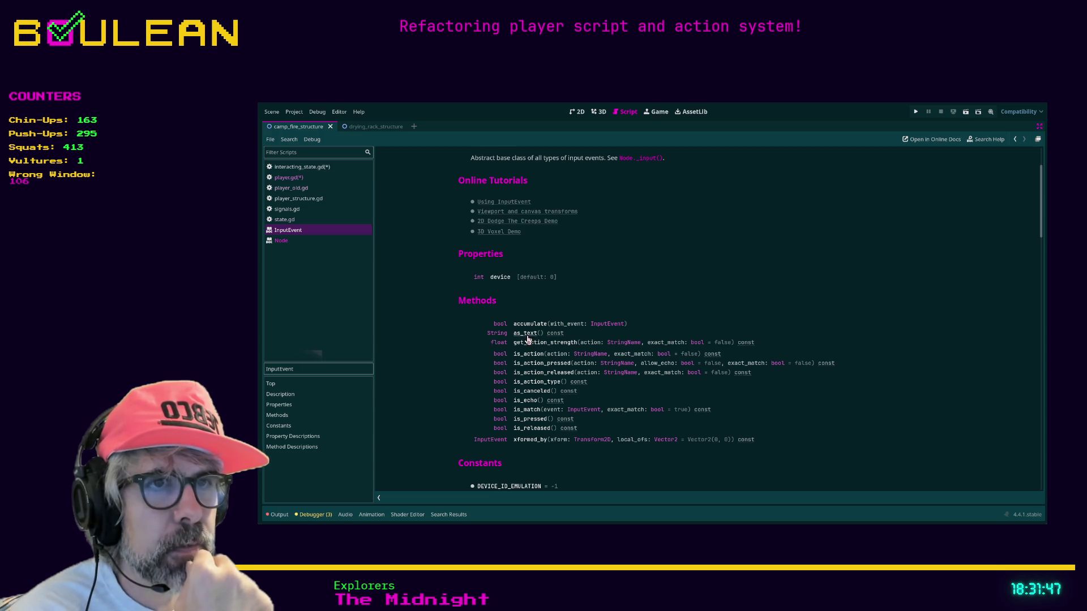
left_click(526, 335)
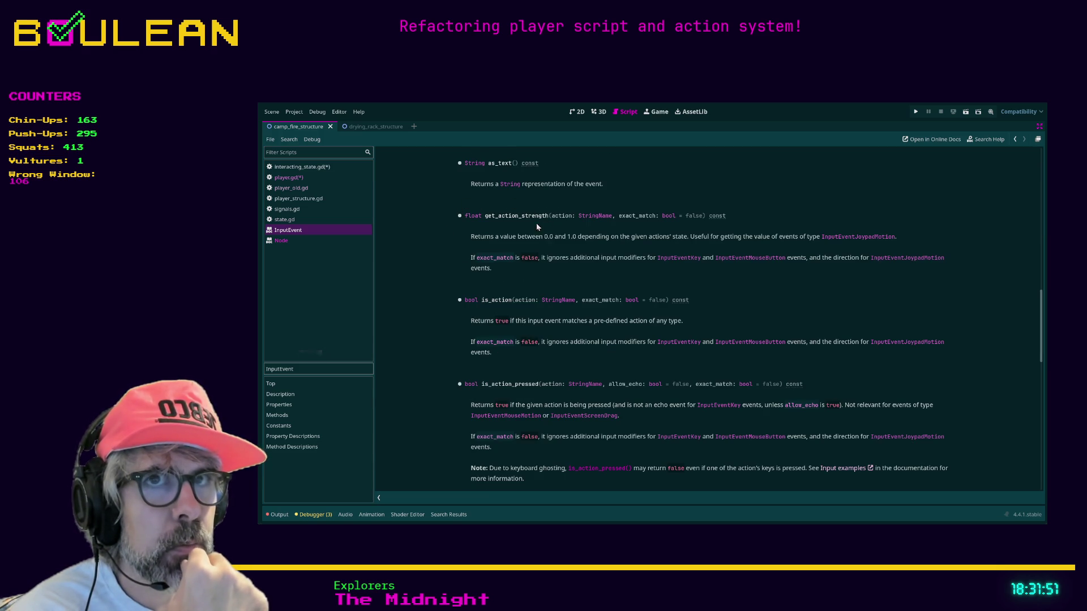
left_click(289, 179)
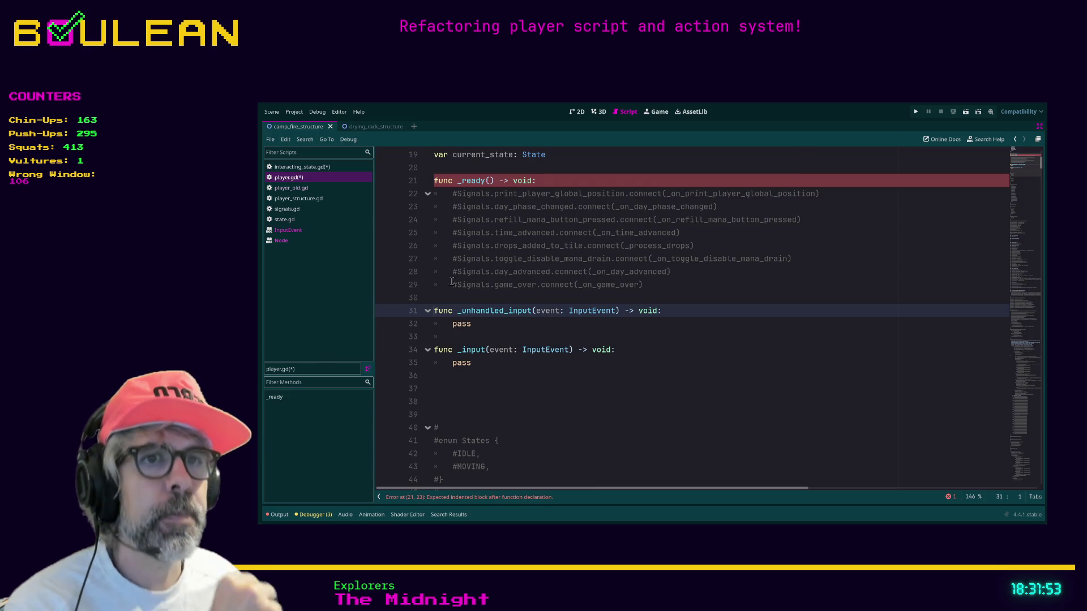
Replace pass in _unhandled_input with print(event.as_text()) and save player.gd.
double_click(478, 363)
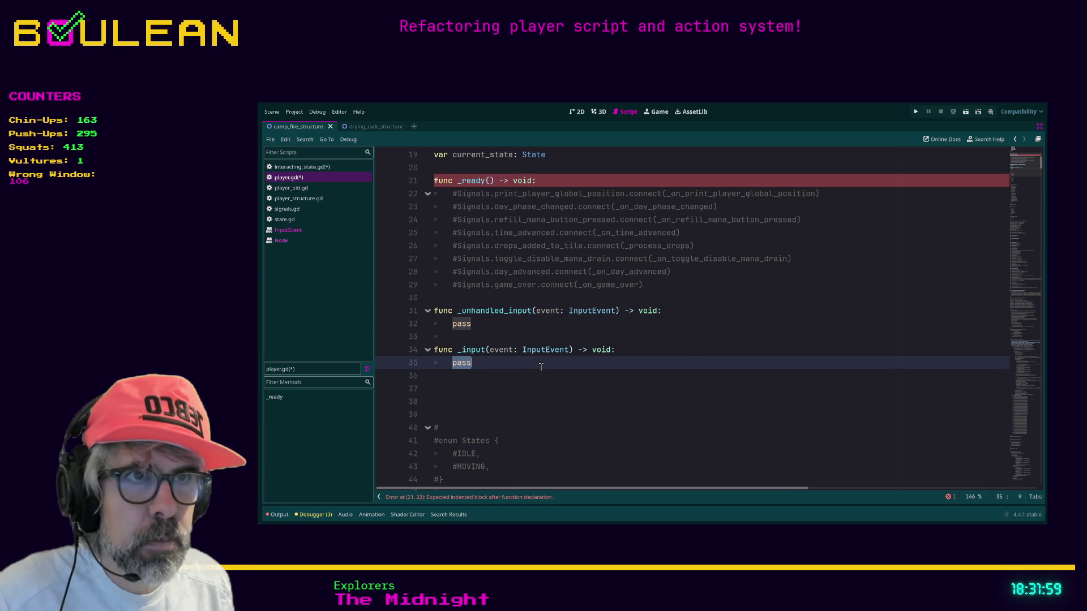
double_click(461, 323)
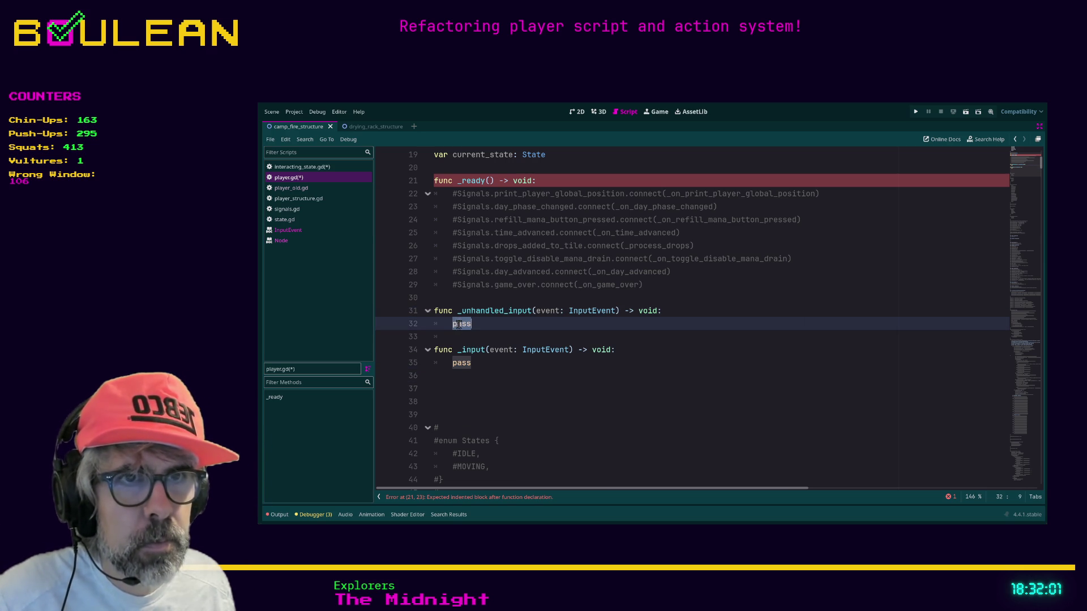
key("BackSpace")
type("e")
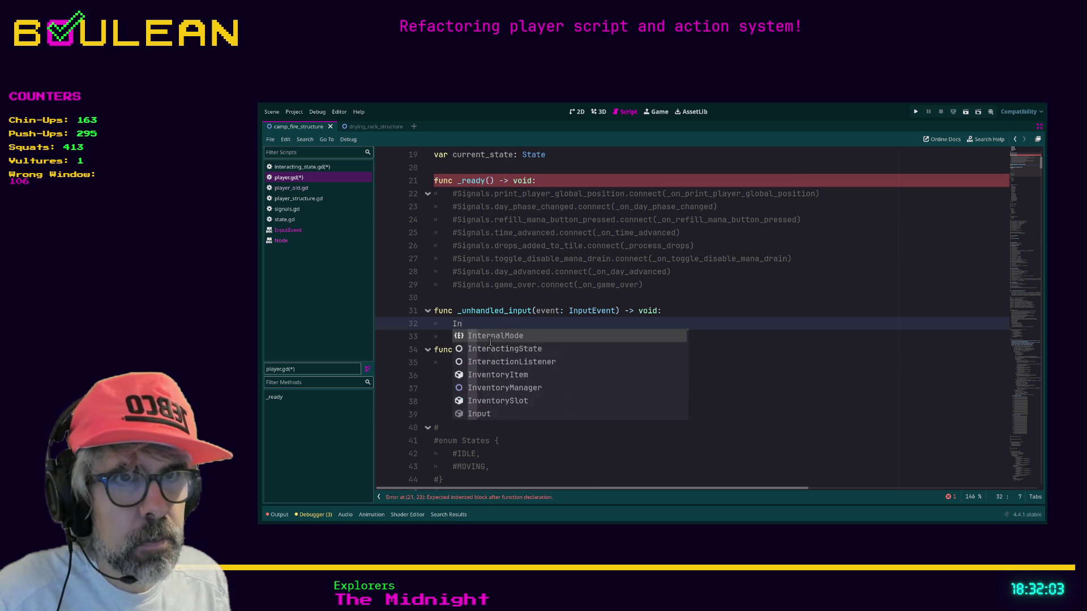
key("Escape")
type("vent.as")
key("Return")
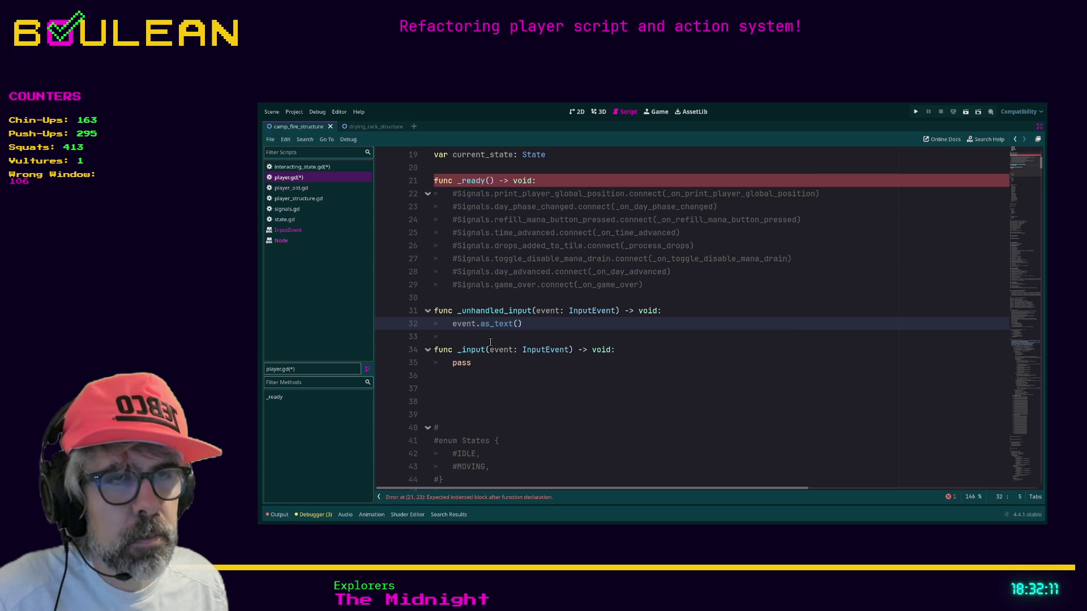
type("print(")
key("End")
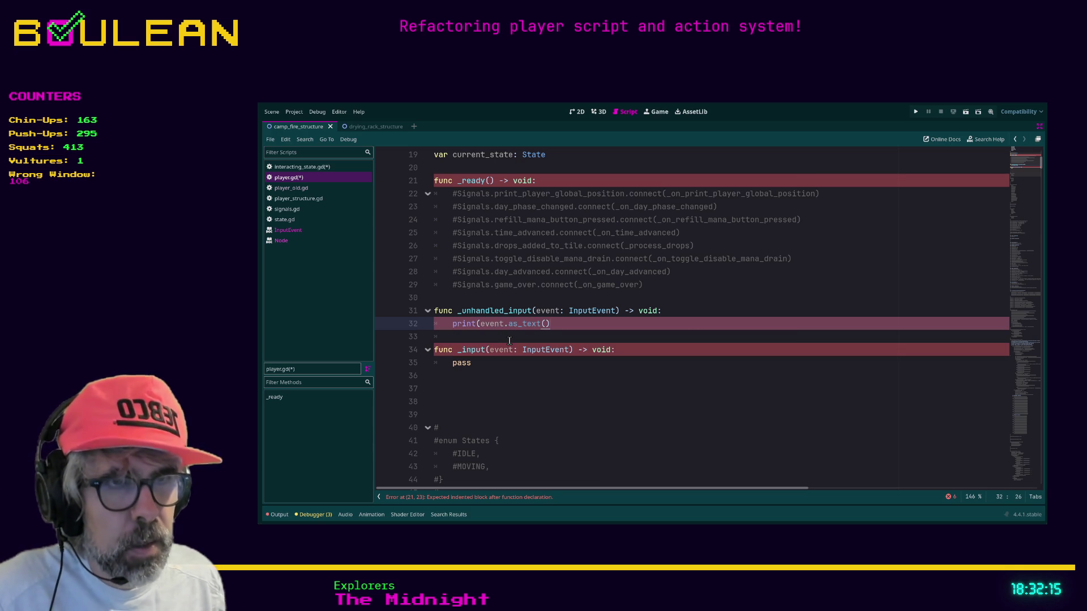
type(")")
left_click(507, 336)
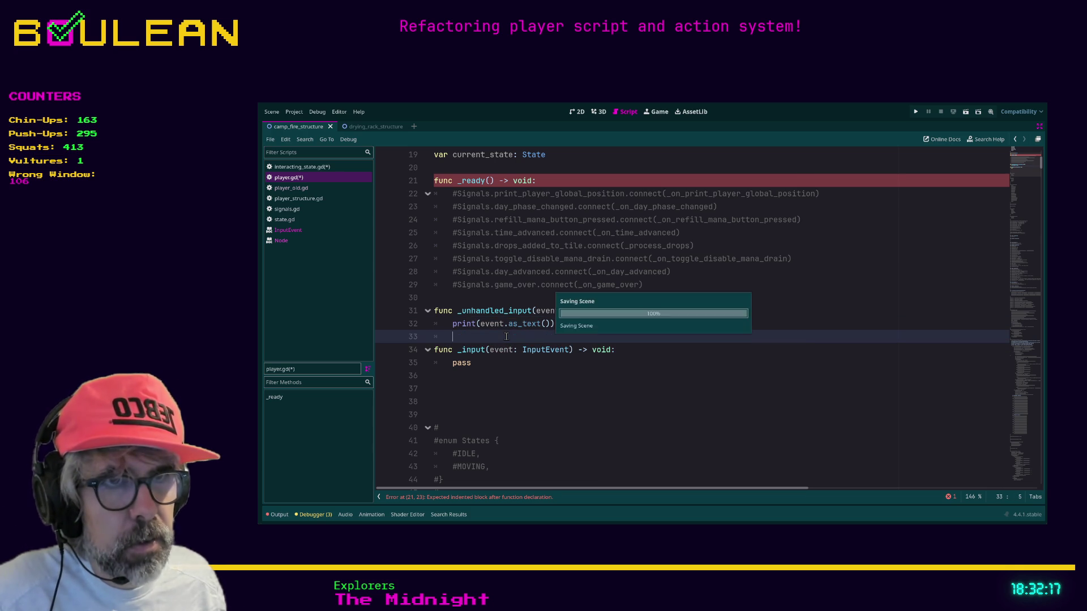
key("ctrl+s")
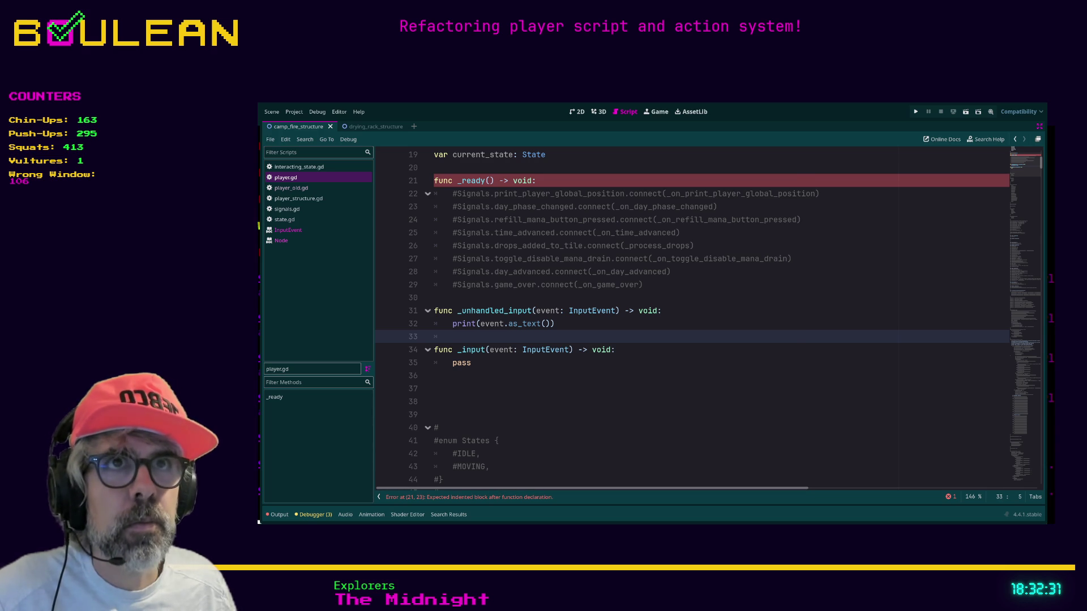
left_click(651, 363)
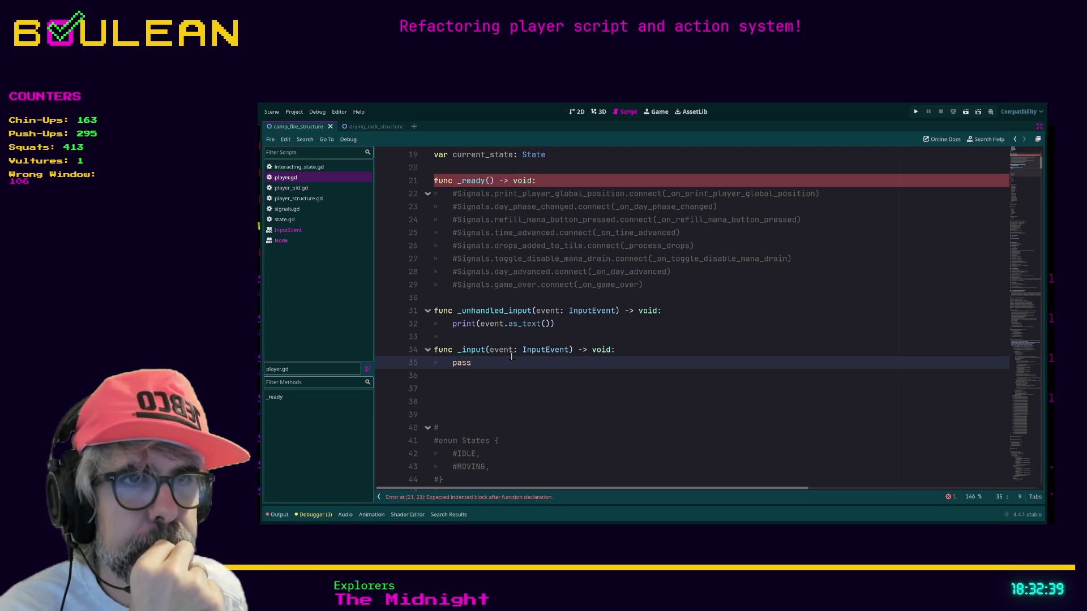
left_click(487, 337)
scroll(530, 340, "down", 1)
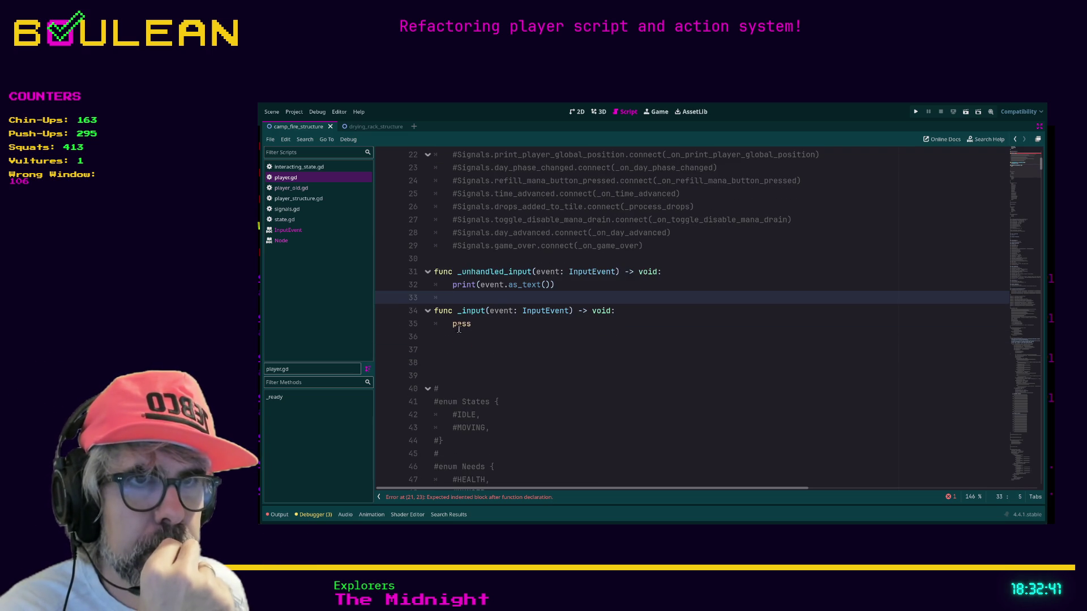
key("Down")
key("Down")
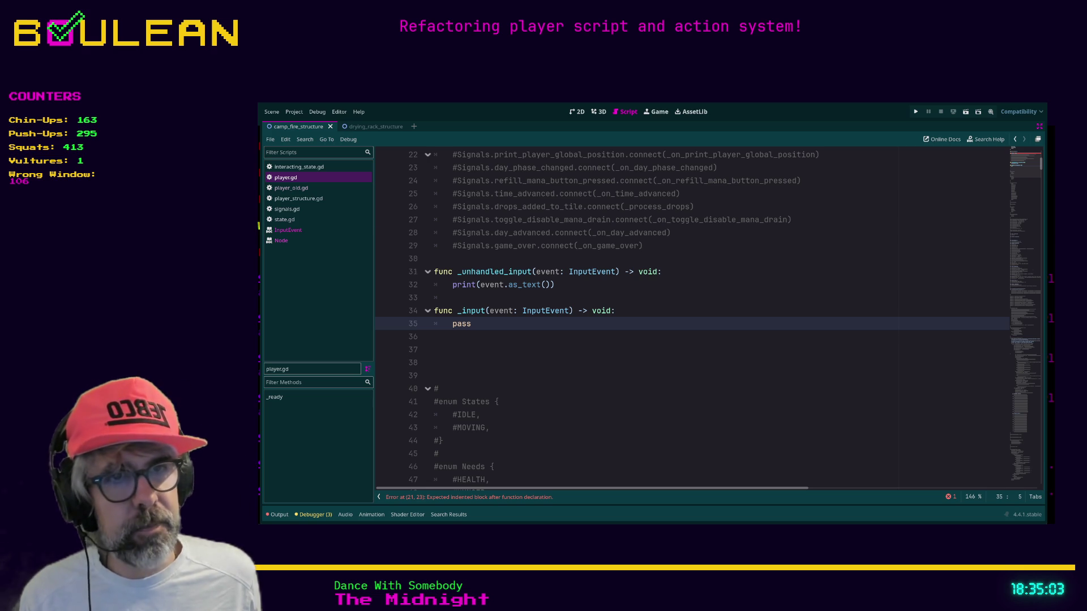
Replace the entire contents of player.gd with the pasted full Player script.
scroll(691, 317, "down", 7)
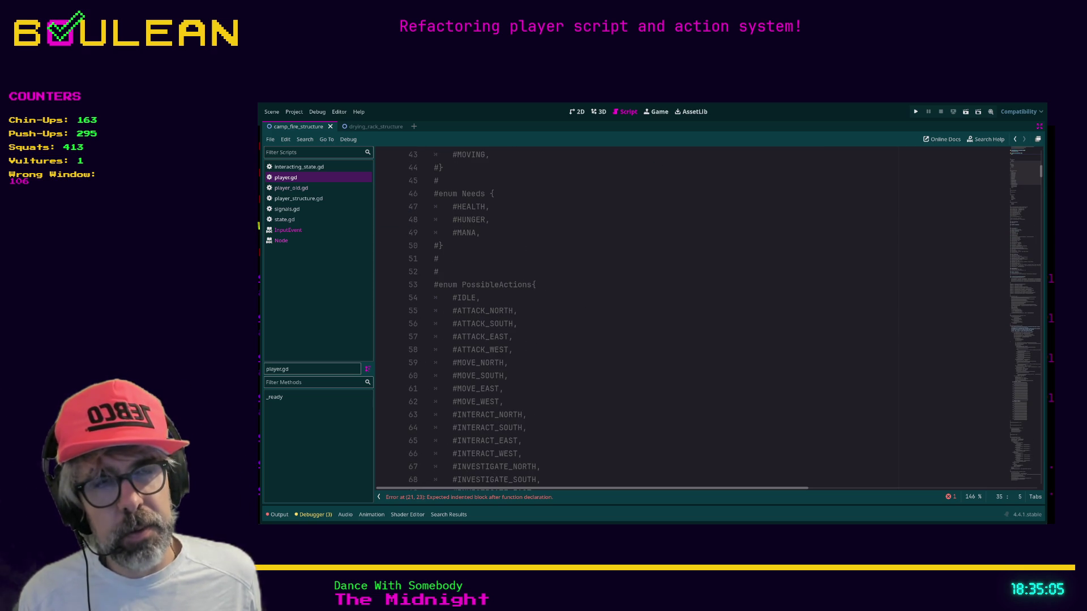
left_click(685, 441)
key("ctrl+a")
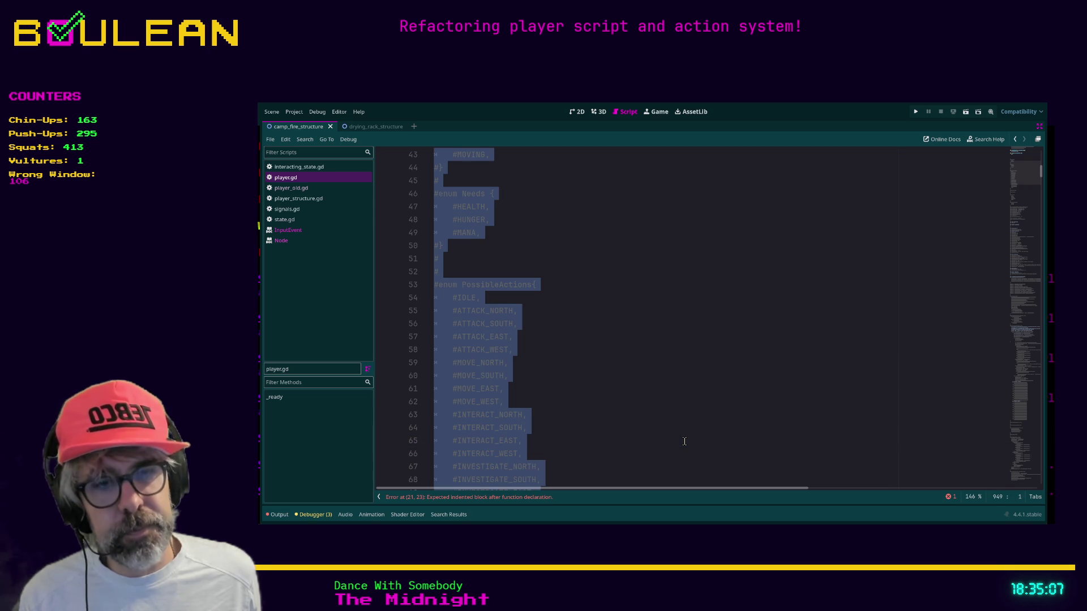
key("ctrl+v")
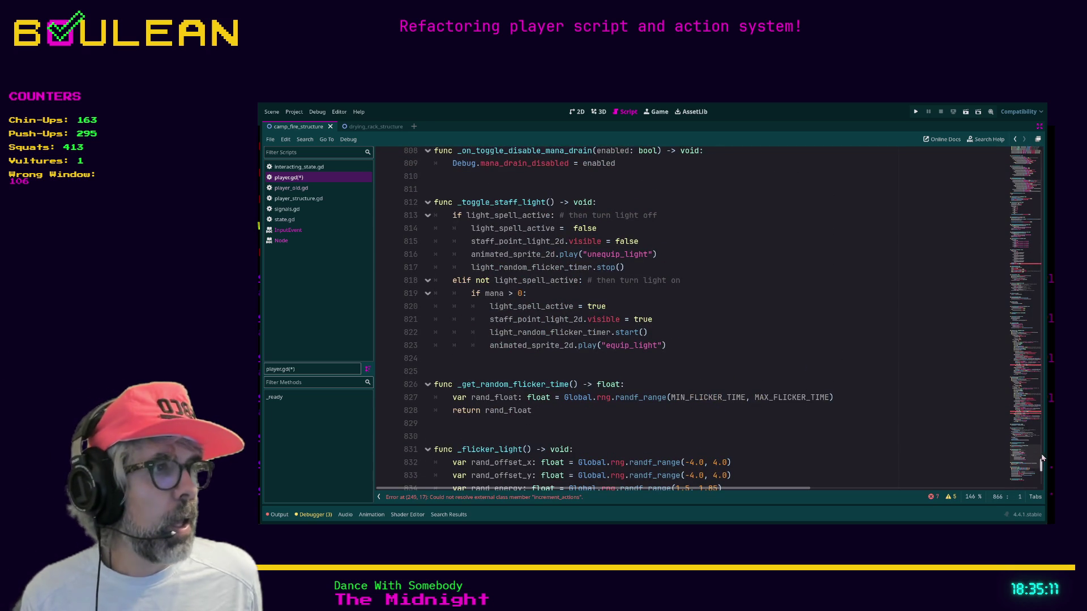
left_click_drag(1044, 467, 1015, 146)
Follow the line 249 error to increment_actions in action_manager.gd.
left_click(606, 414)
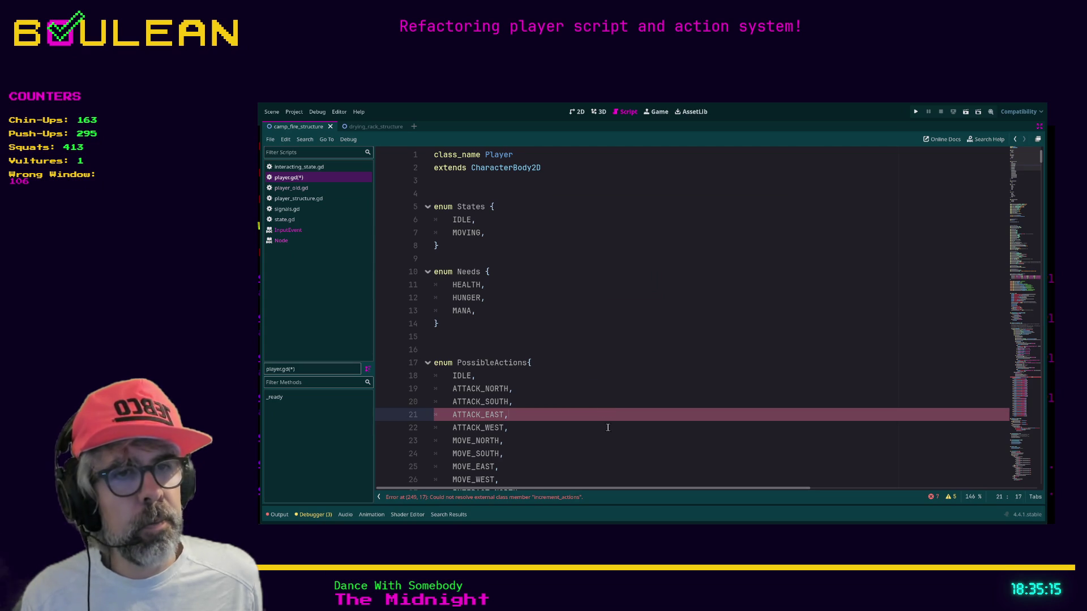
left_click(547, 498)
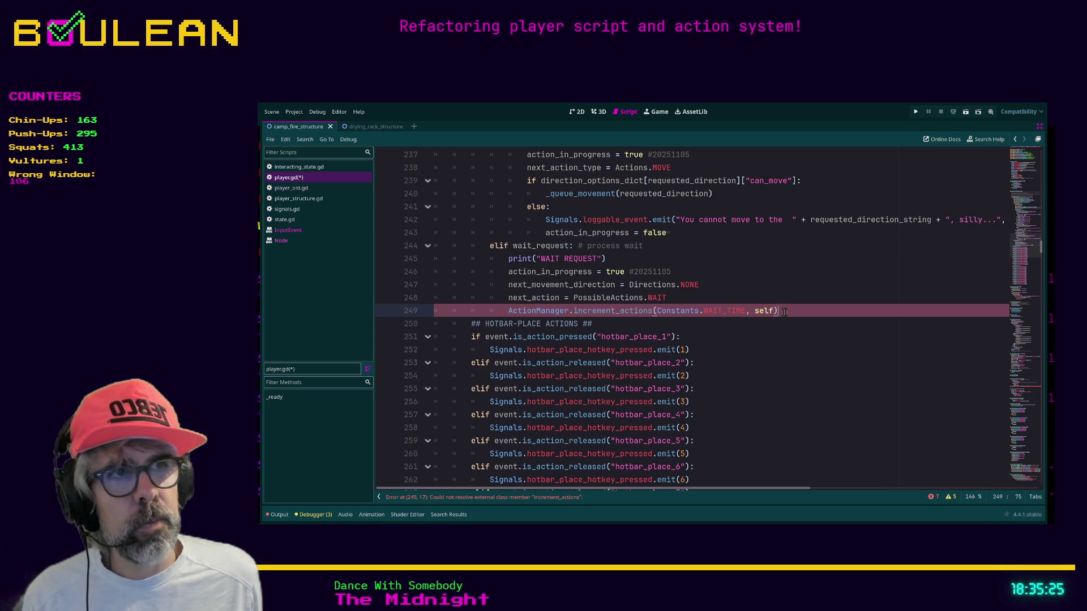
left_click(596, 315, "ctrl")
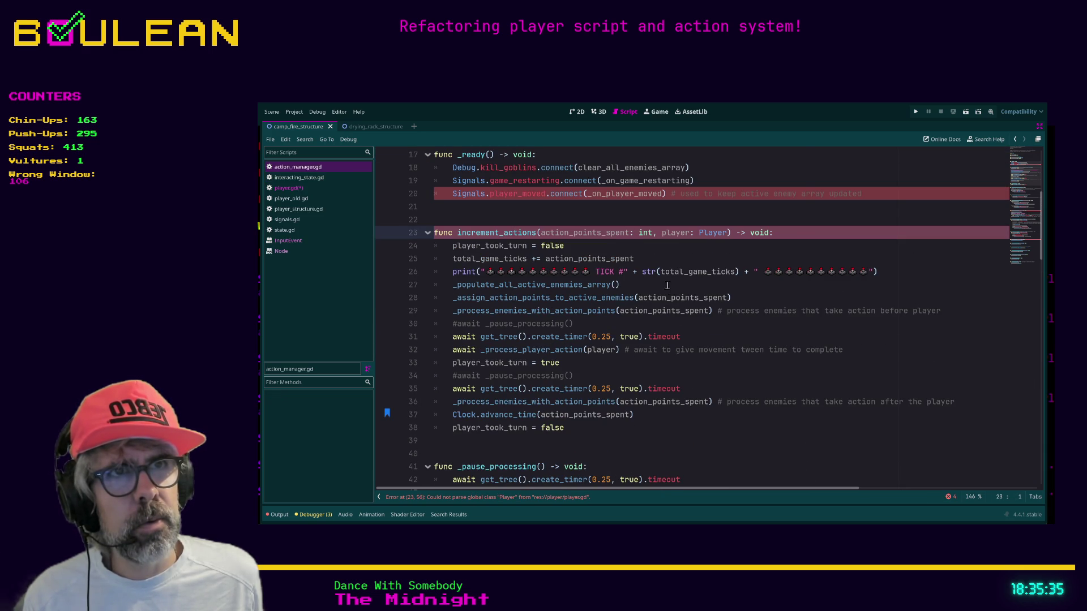
Cut all of action_manager.gd, undo to restore the code, and save it.
key("ctrl+a")
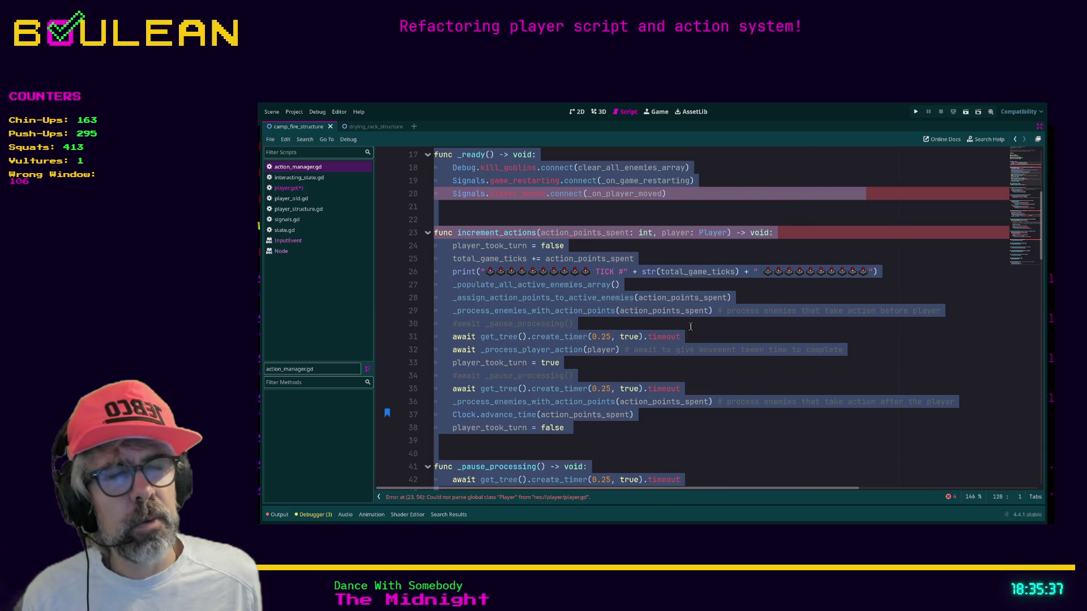
key("ctrl+x")
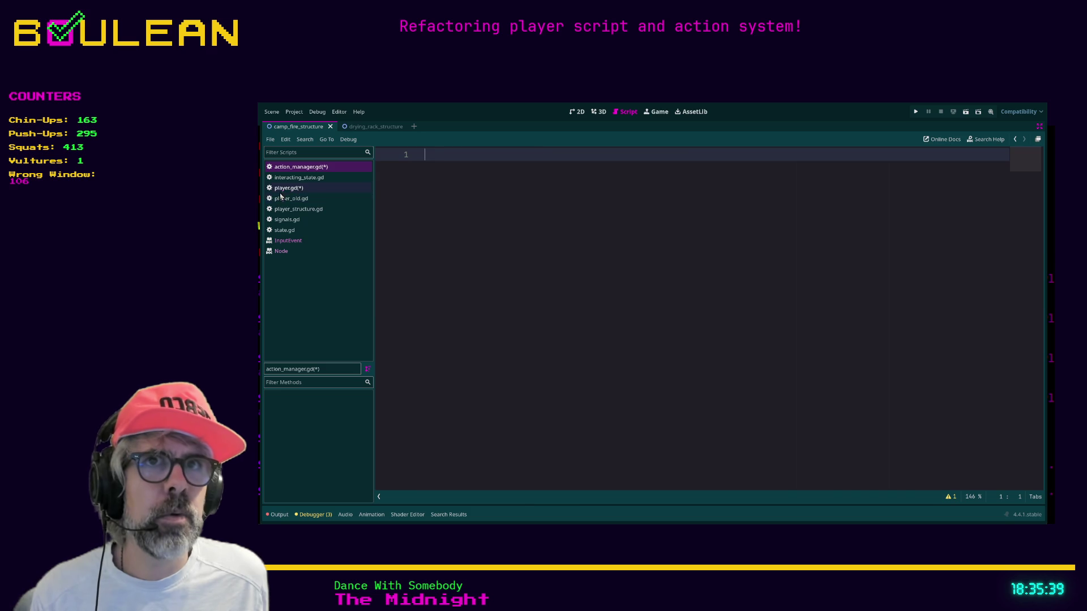
left_click(289, 188)
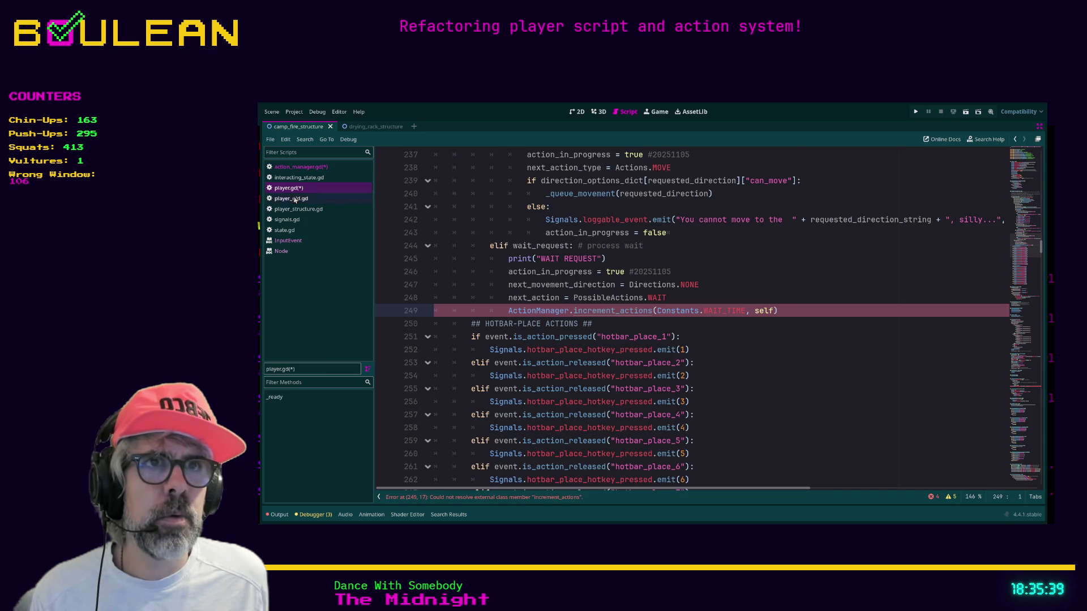
left_click(316, 169)
key("ctrl+z")
scroll(762, 376, "up", 10)
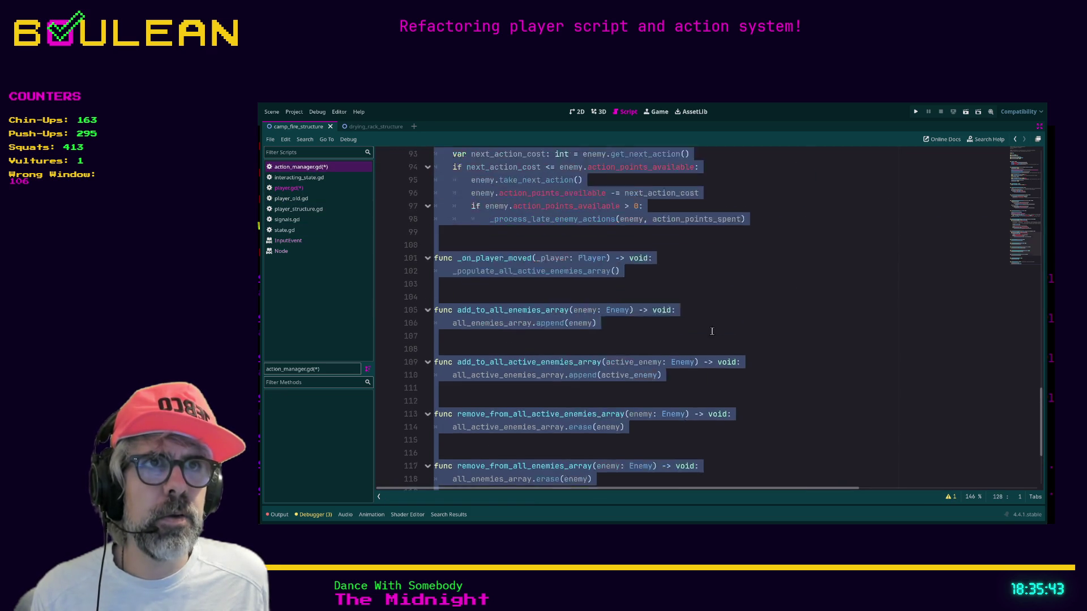
scroll(970, 342, "up", 4)
key("ctrl+s")
left_click_drag(1039, 335, 1030, 321)
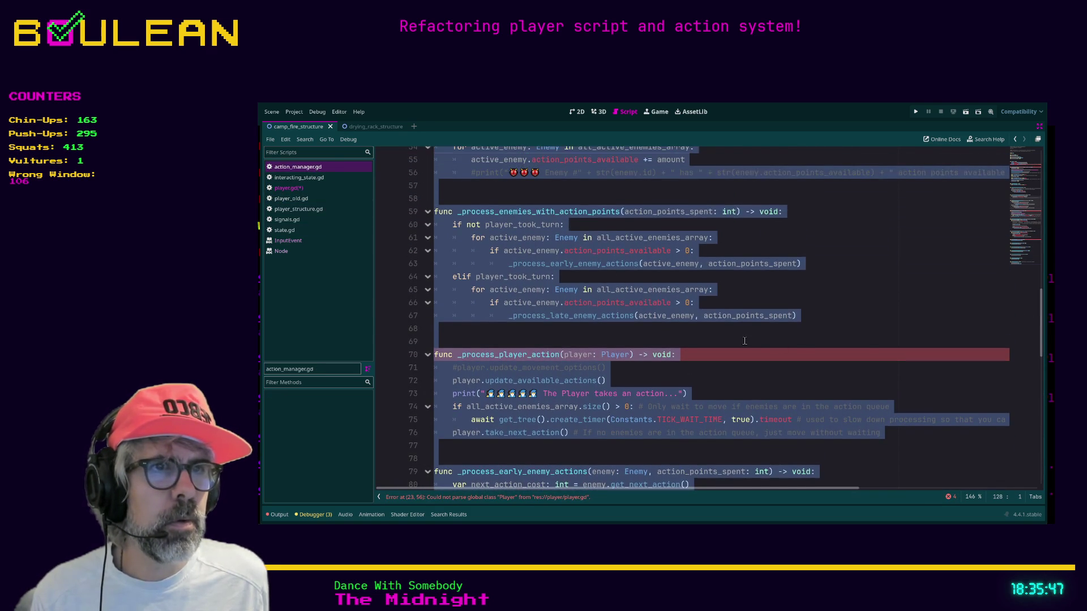
left_click(746, 341)
Replace all of player.gd with the clipboard code and save it.
left_click(302, 189)
left_click(761, 283)
key("ctrl+a")
key("ctrl+v")
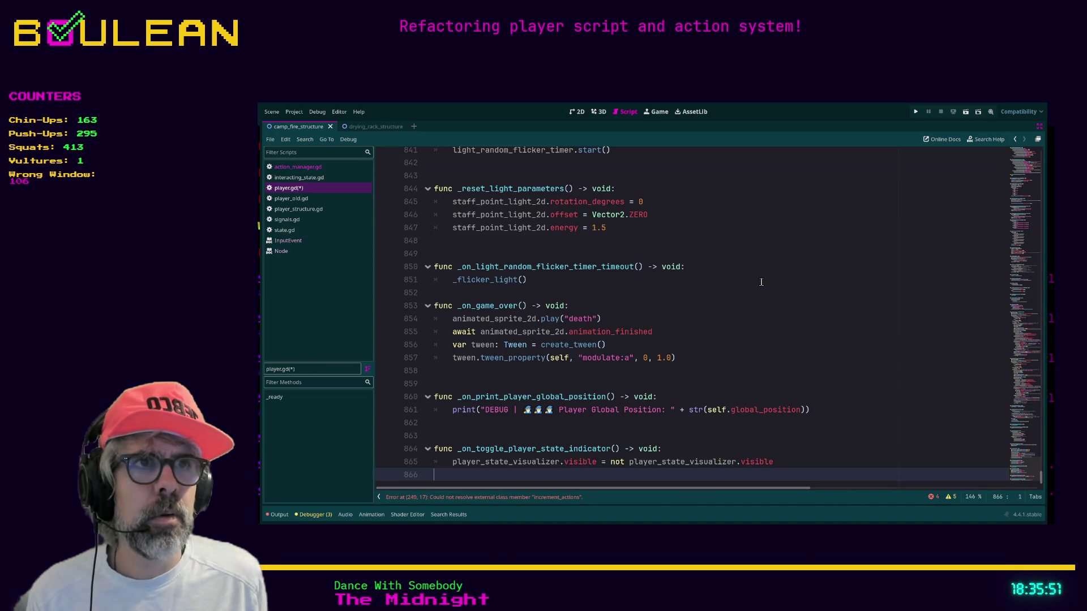
scroll(782, 329, "up", 4)
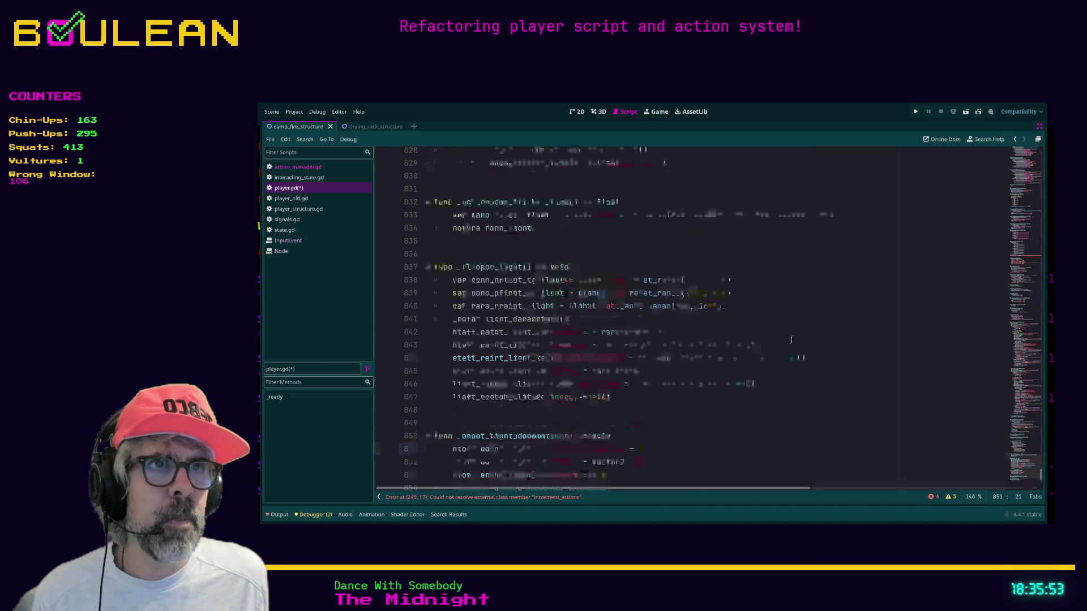
key("ctrl+s")
Test-run the project with F5, close the game window, and return to player.gd.
left_click(295, 167)
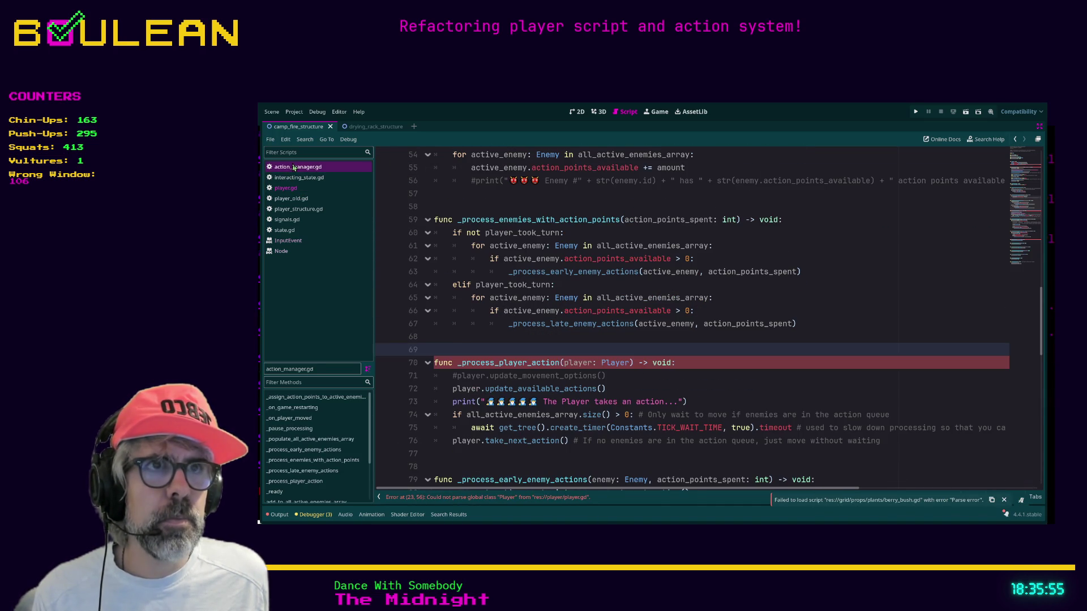
left_click(577, 337)
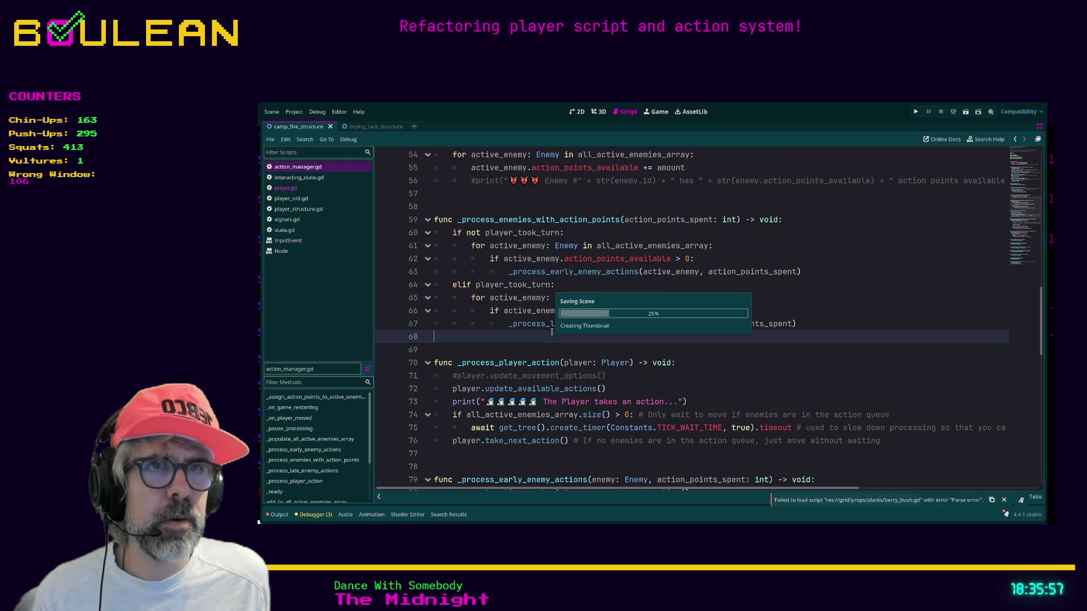
key("F5")
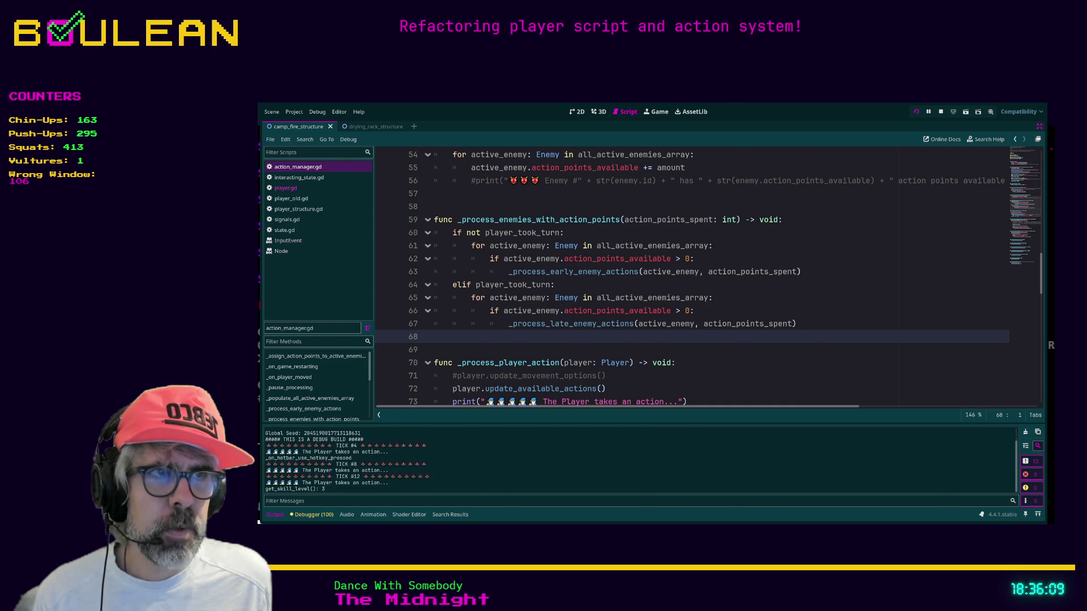
key("alt+Tab")
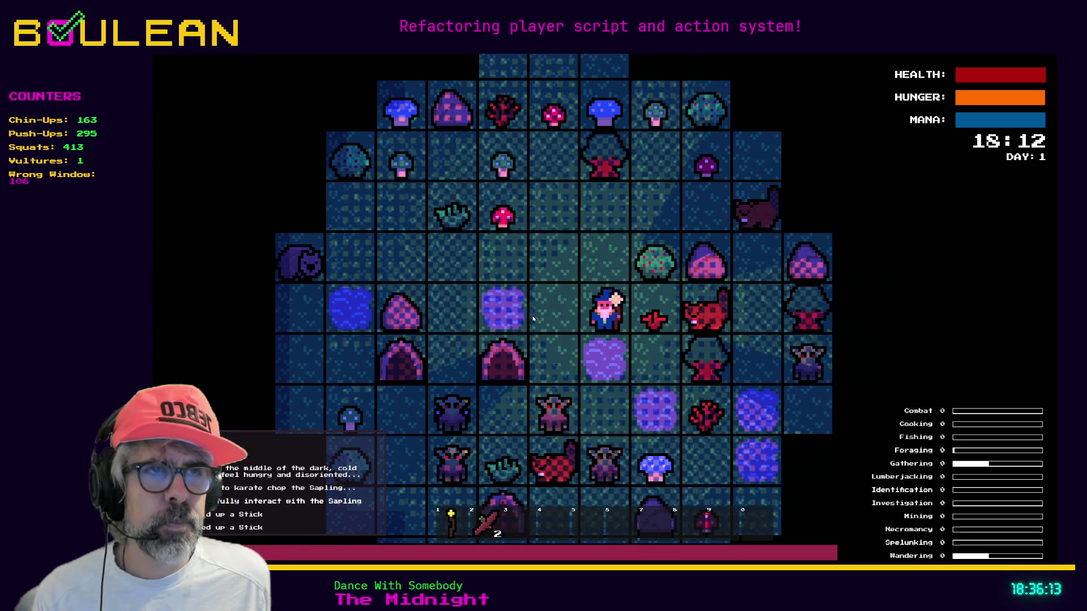
key("alt+F4")
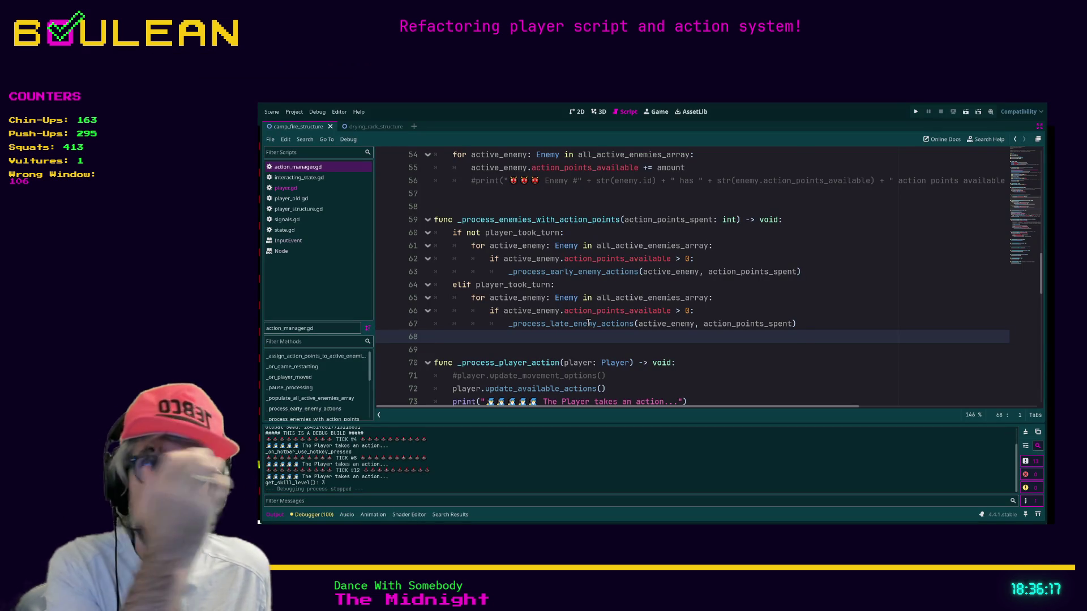
scroll(558, 282, "up", 10)
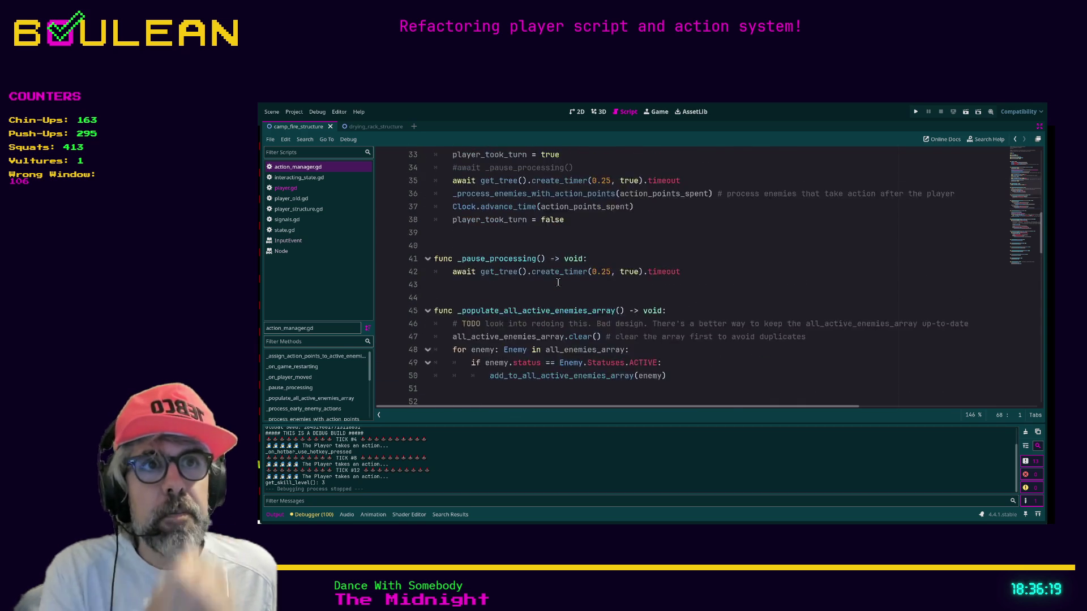
scroll(558, 282, "up", 5)
scroll(578, 298, "up", 3)
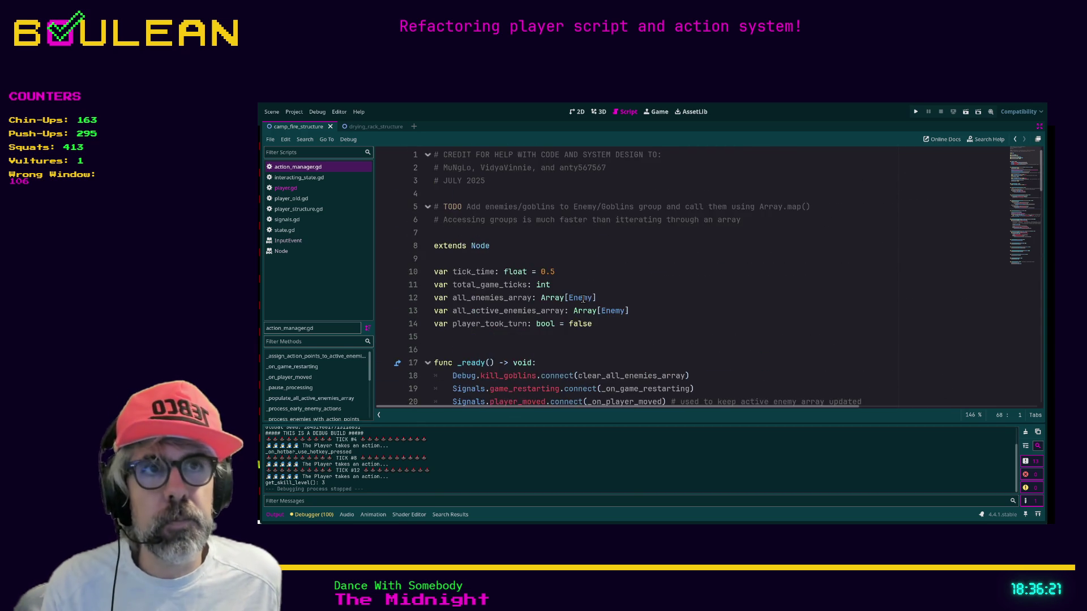
scroll(583, 299, "down", 1)
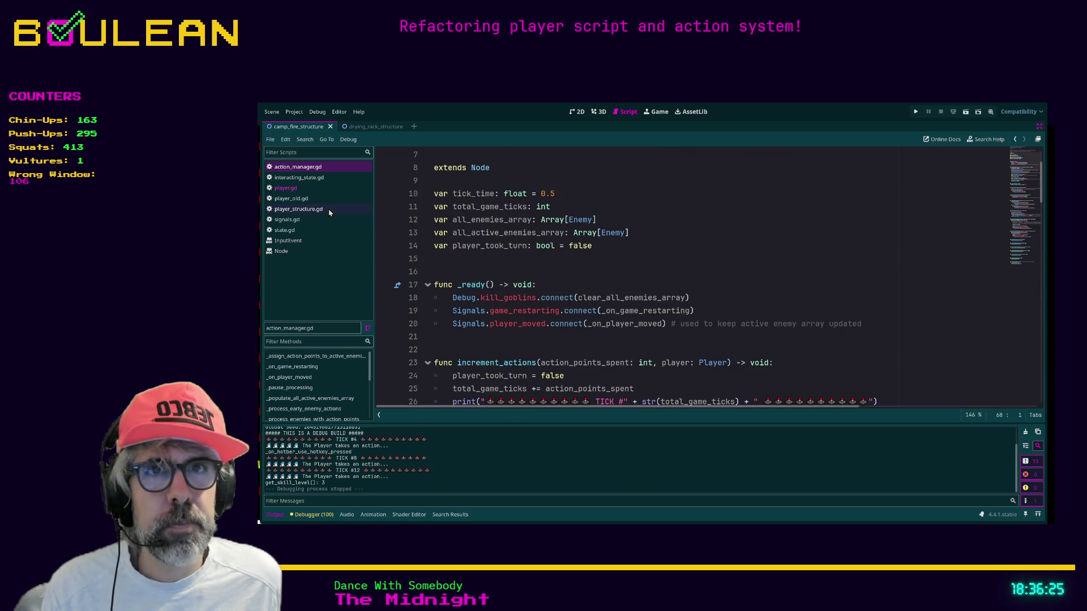
left_click(286, 188)
scroll(607, 324, "up", 10)
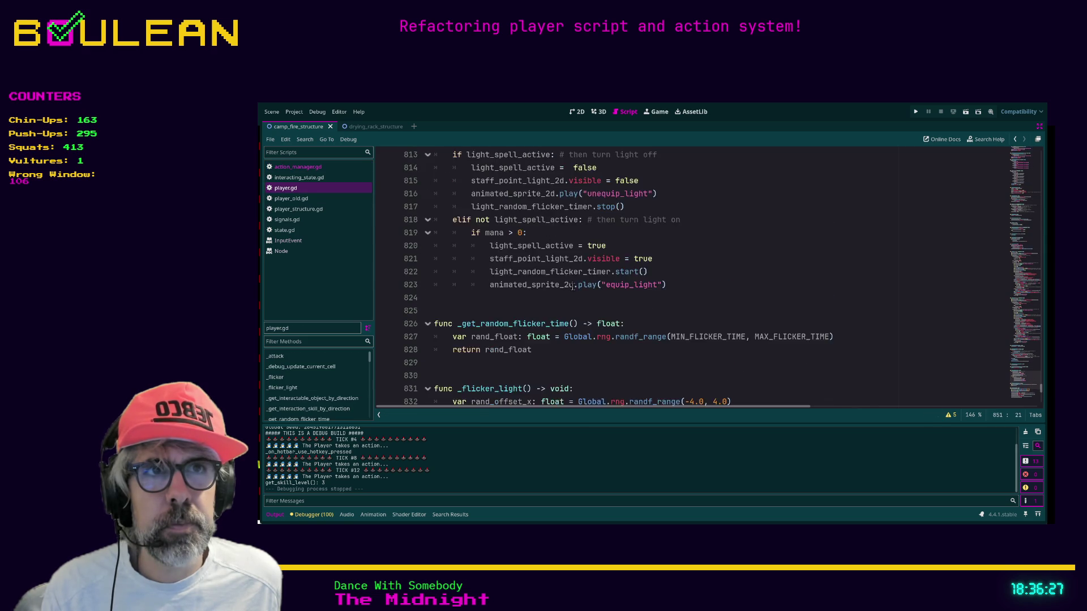
scroll(607, 324, "up", 13)
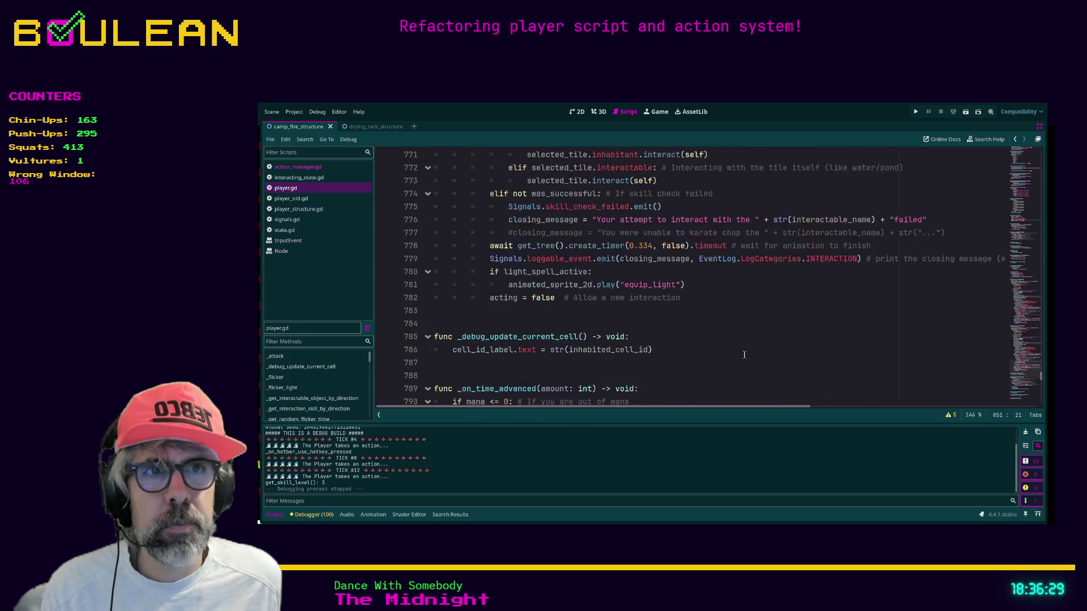
scroll(745, 354, "up", 20)
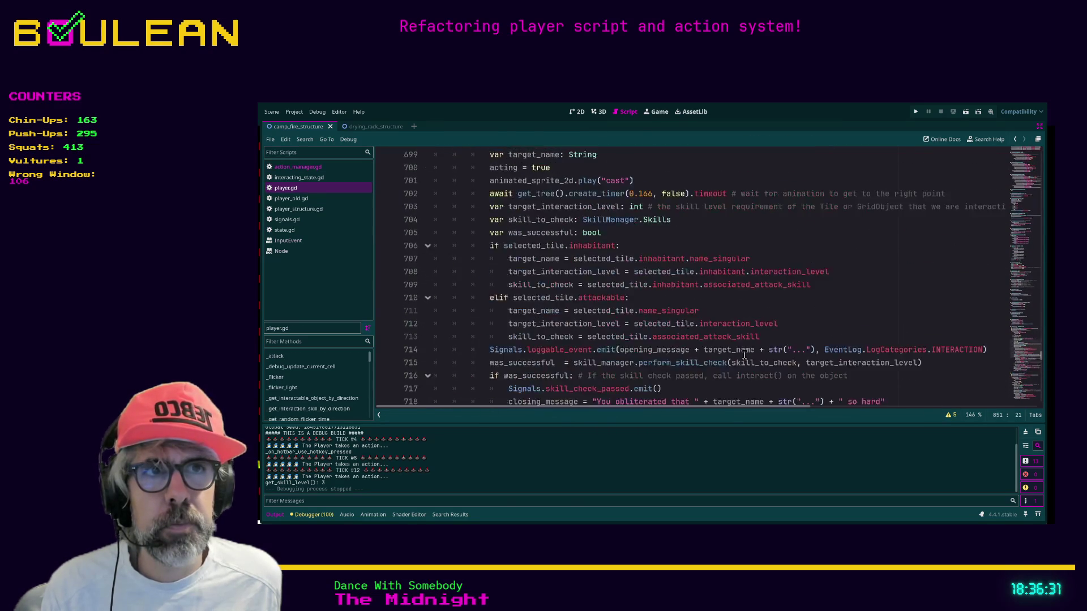
scroll(745, 355, "up", 20)
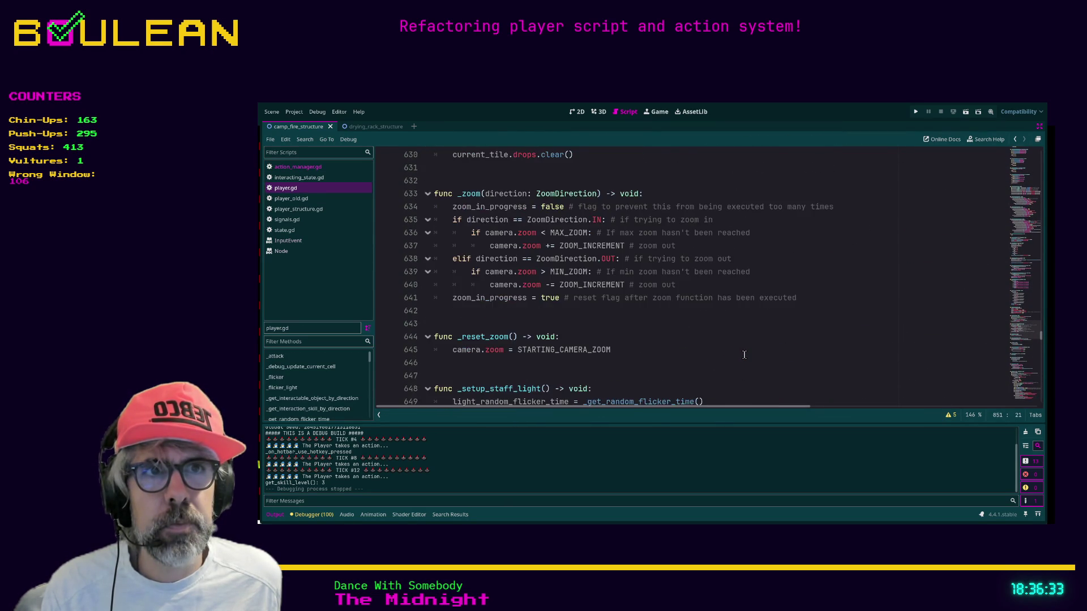
scroll(744, 355, "up", 13)
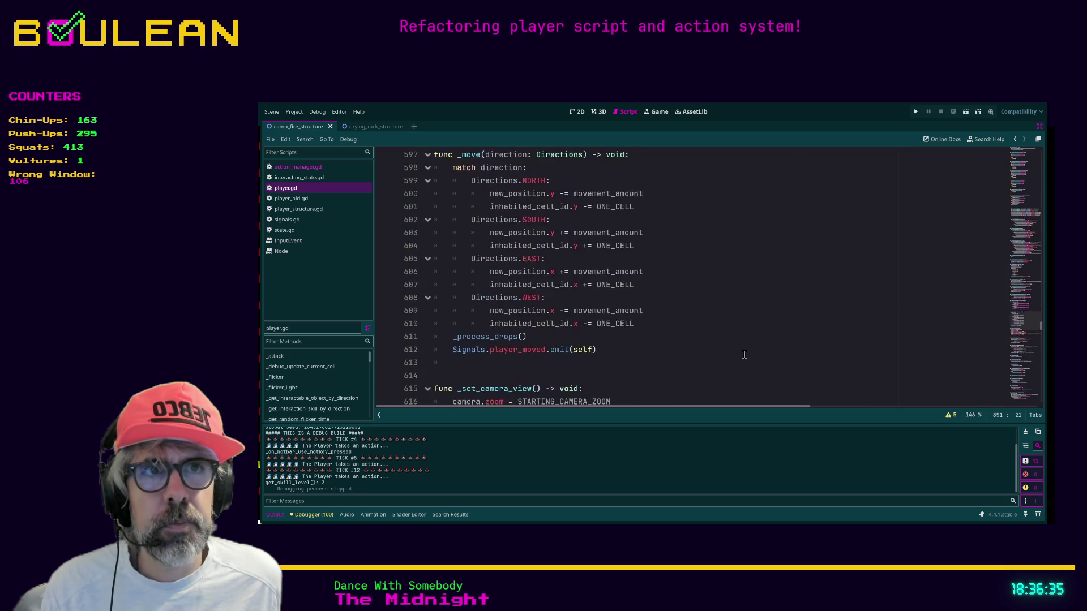
scroll(744, 355, "up", 5)
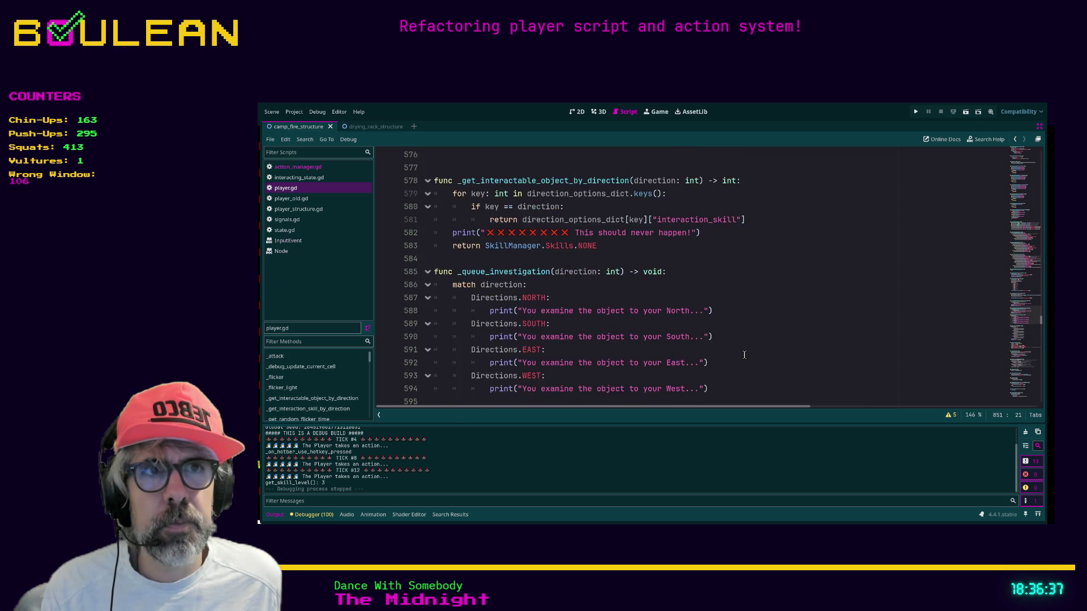
scroll(744, 355, "up", 8)
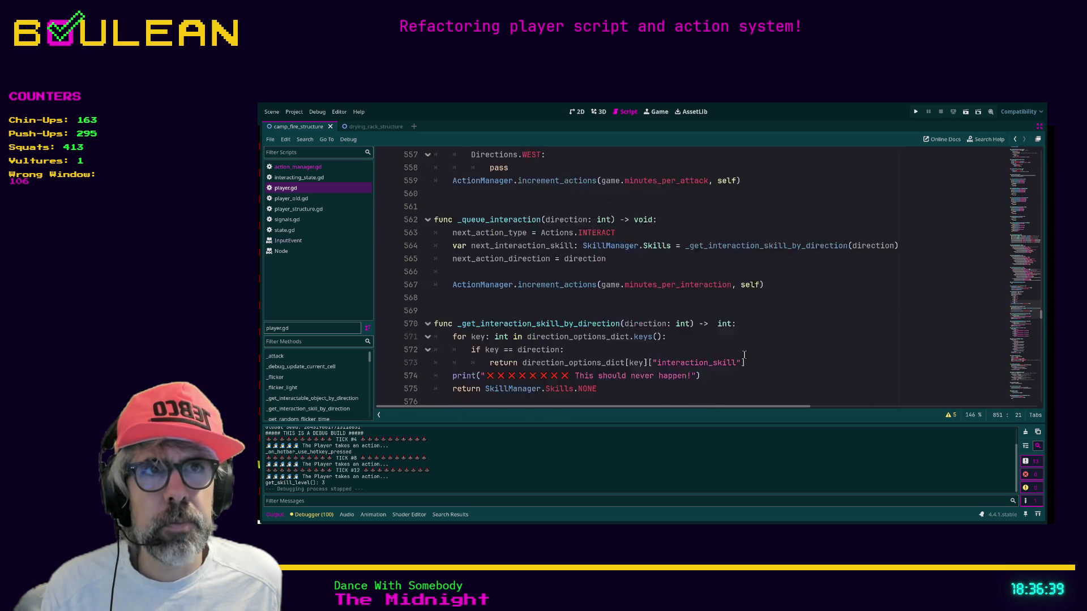
scroll(744, 355, "up", 5)
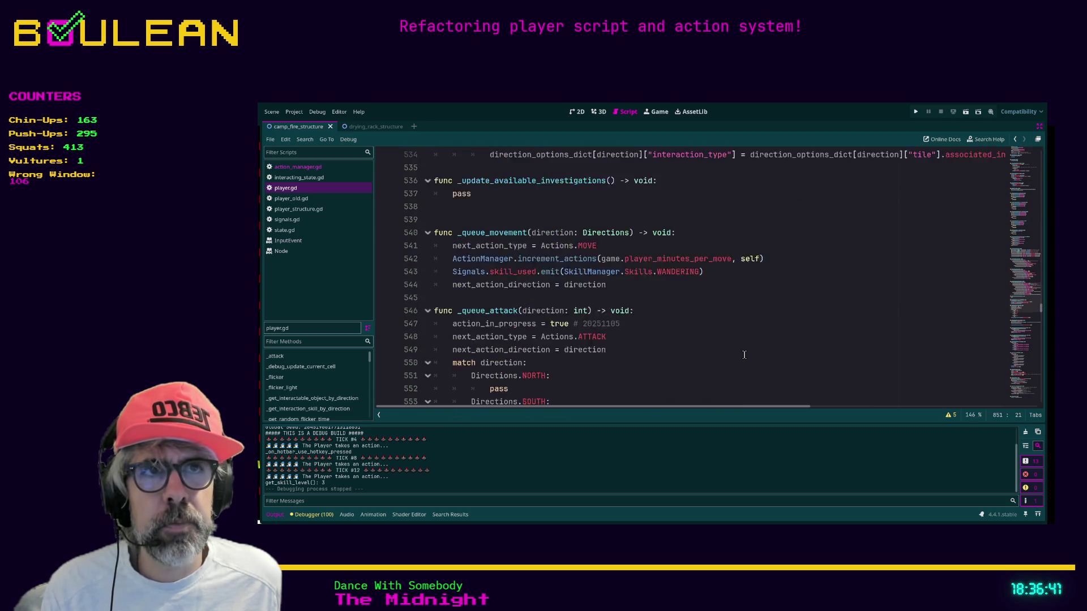
scroll(744, 355, "up", 5)
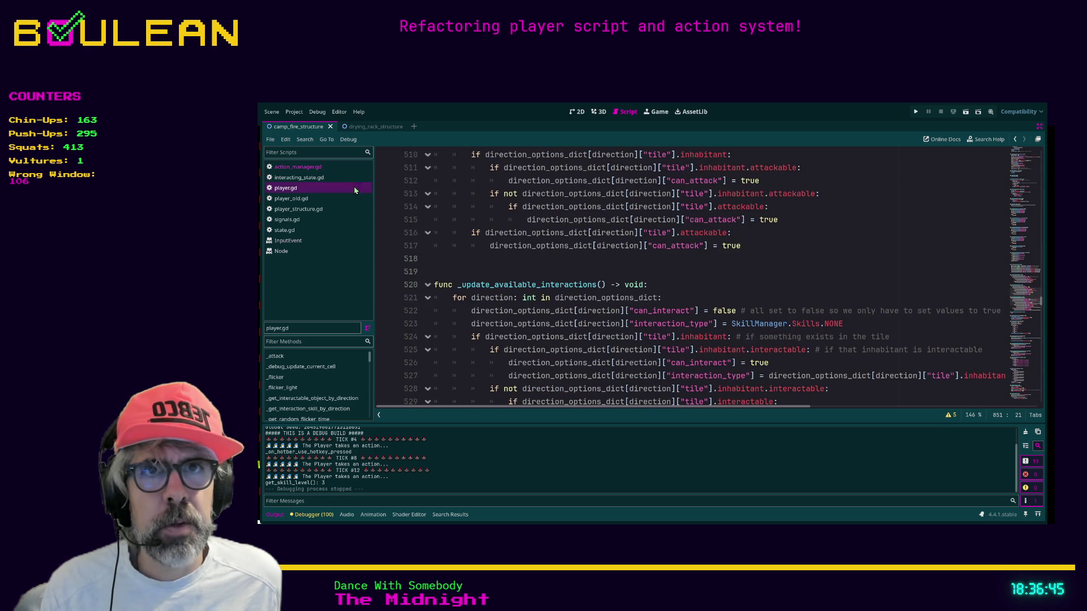
scroll(744, 355, "up", 9)
scroll(710, 329, "up", 3)
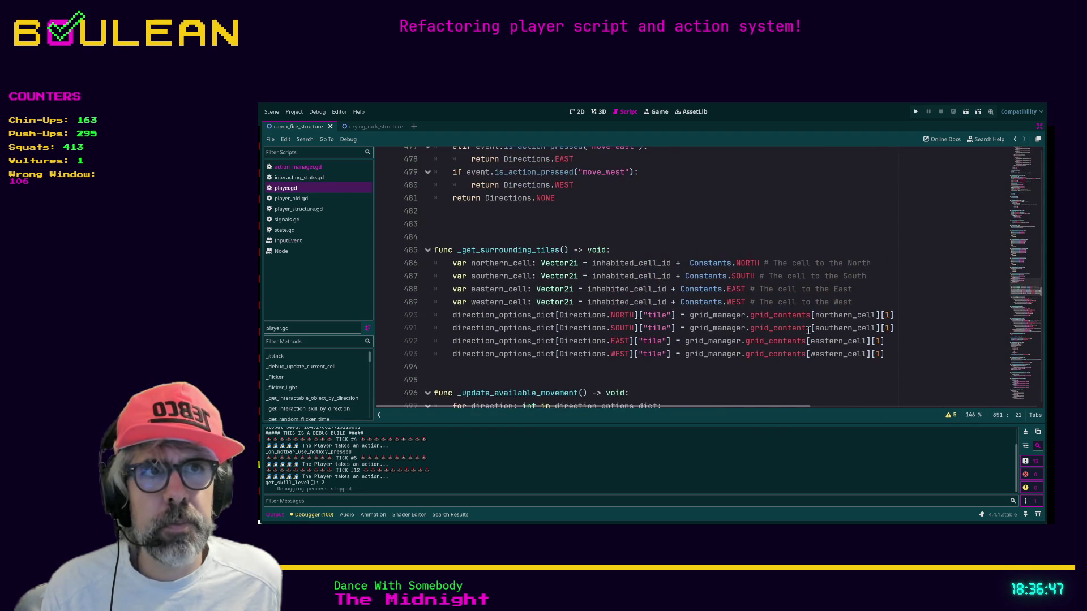
scroll(653, 311, "down", 5)
scroll(651, 317, "down", 1)
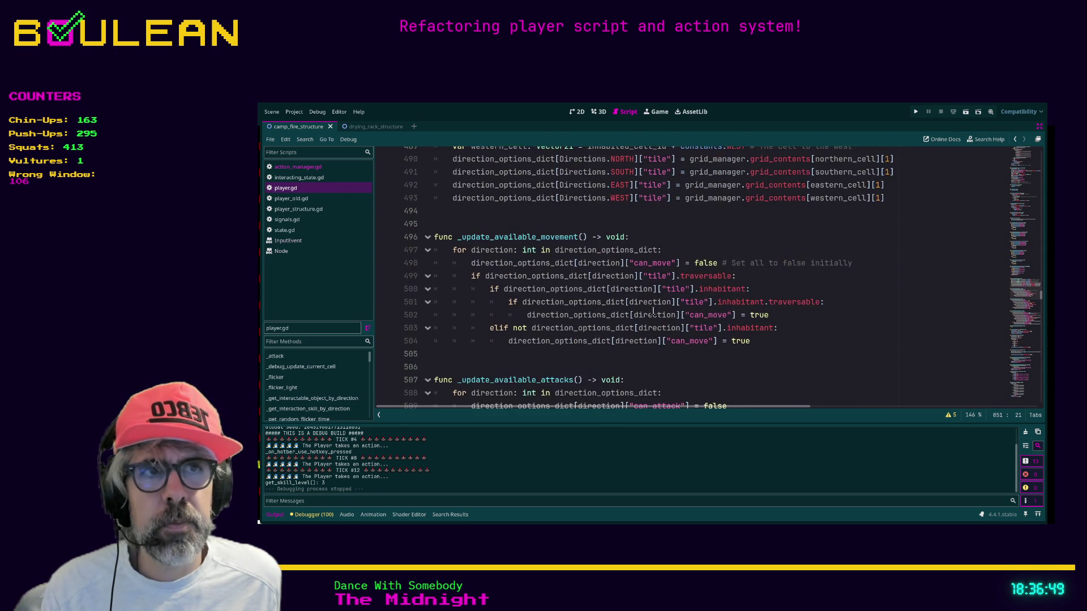
left_click(643, 365)
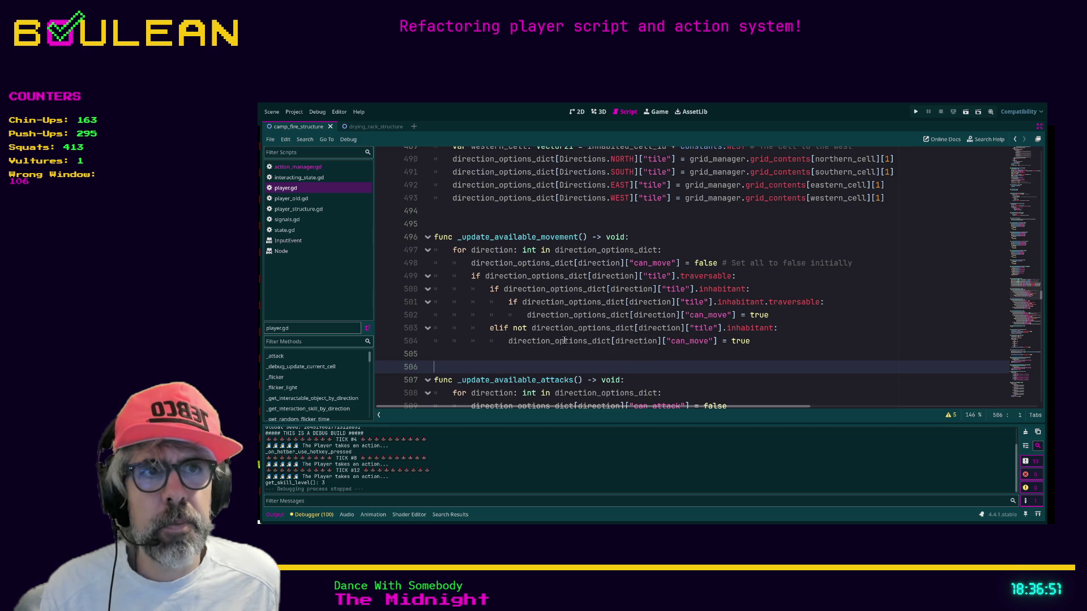
scroll(793, 334, "up", 10)
scroll(936, 316, "up", 15)
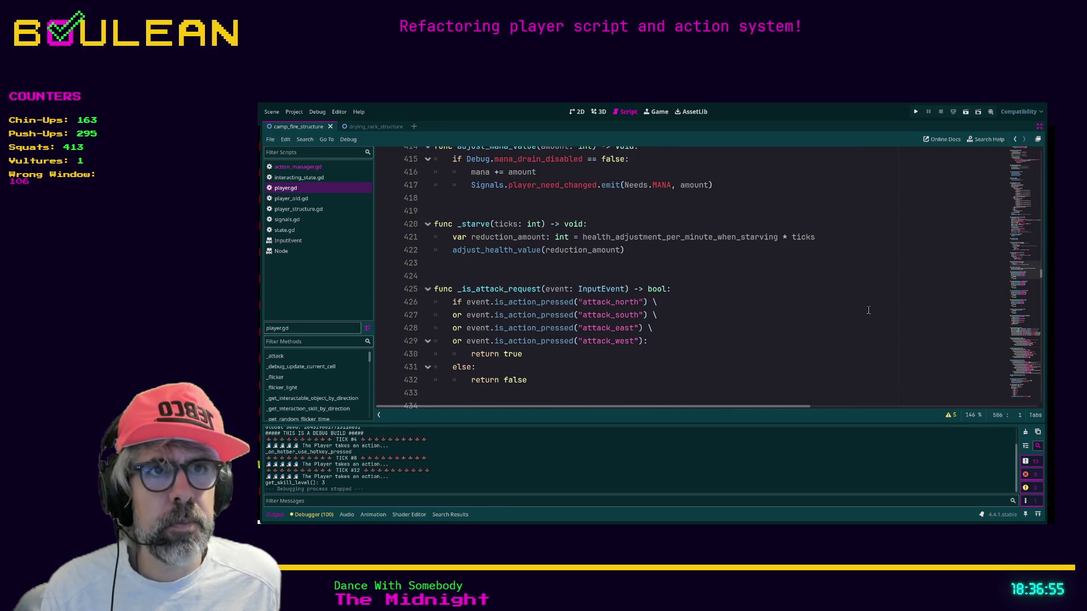
scroll(951, 296, "up", 9)
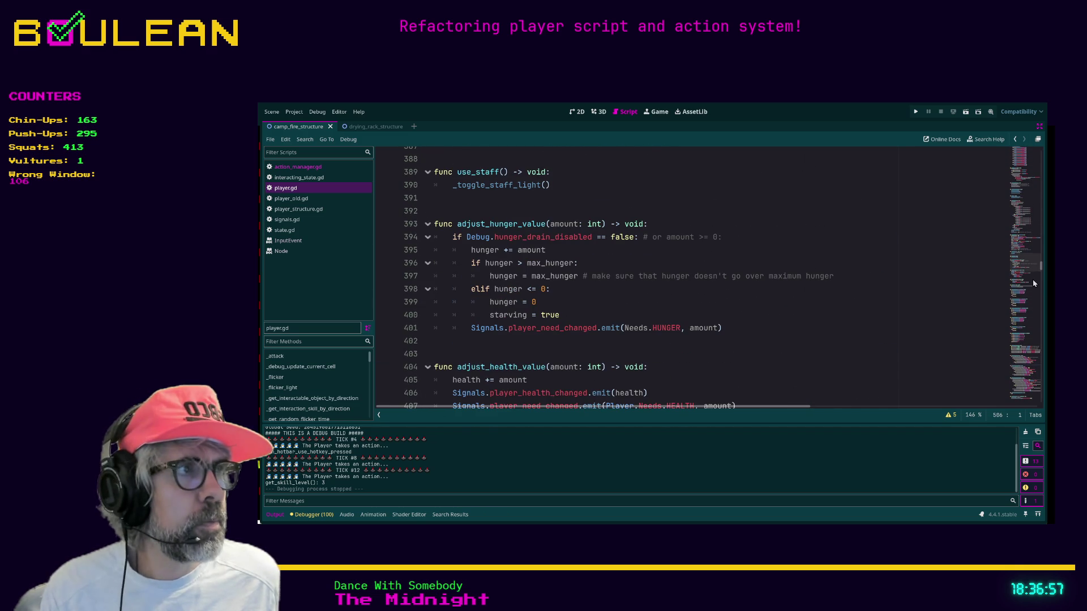
left_click_drag(1042, 269, 1035, 176)
scroll(971, 231, "up", 7)
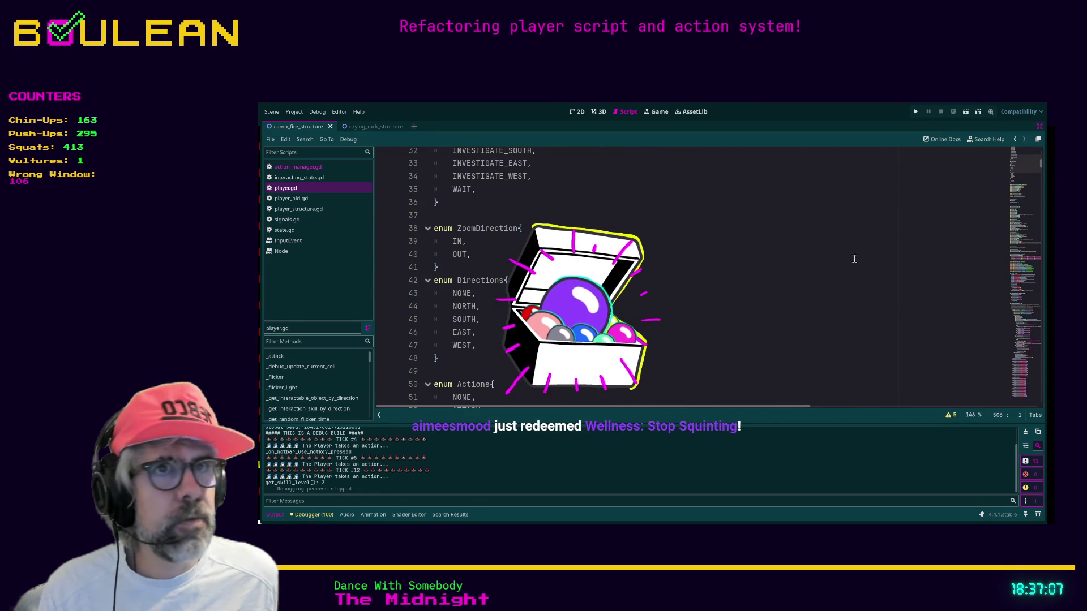
left_click(808, 282)
Turn off distraction-free mode so the Scene, FileSystem and Inspector docks reappear.
key("ctrl+shift+F11")
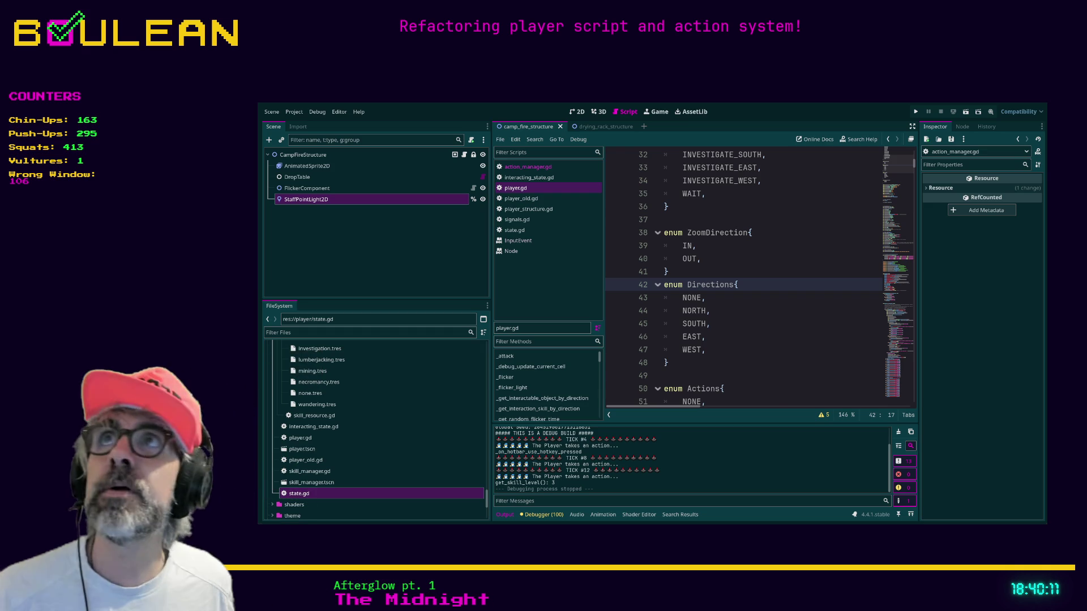
left_click(727, 350)
Run the game with F5 to check it plays, then stop it with F8.
key("F5")
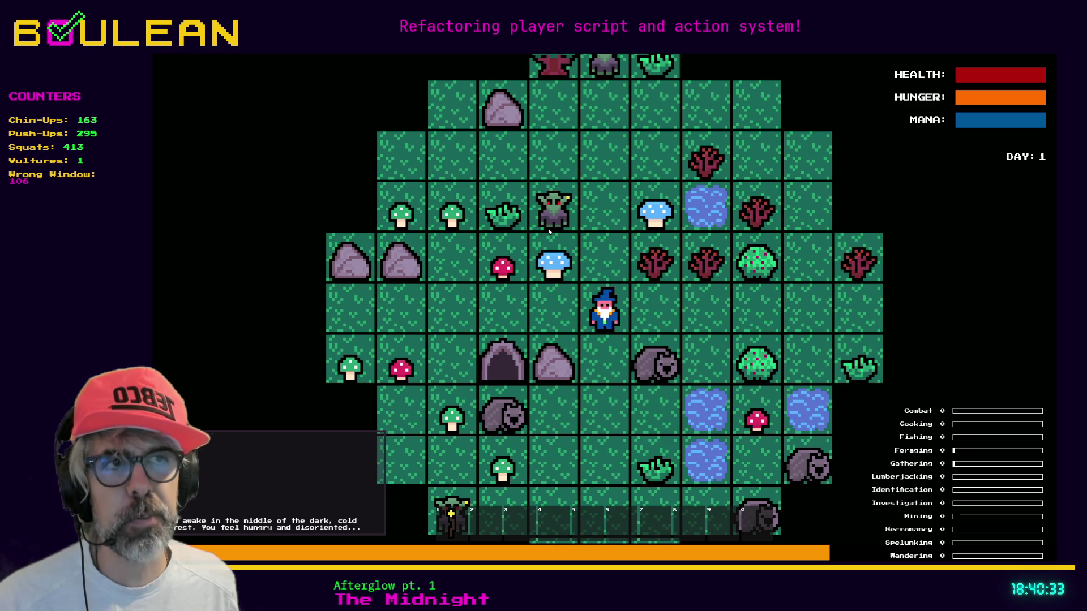
key("F8")
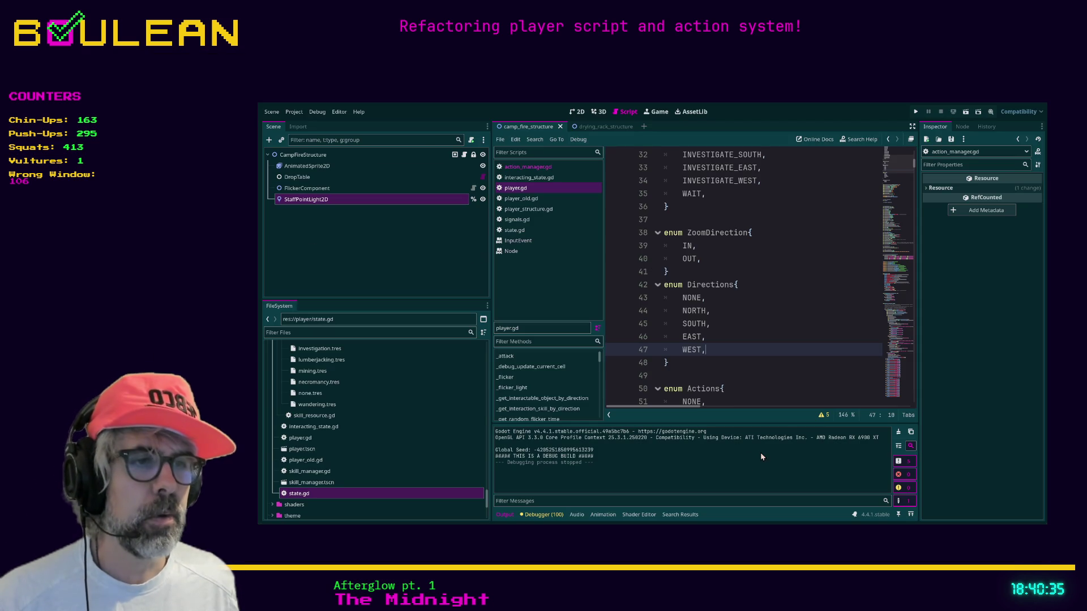
key("alt+Tab")
Search 'first zelda youtube' in a new tab and open The Legend of Zelda YouTube playlist.
key("ctrl+t")
type("fir")
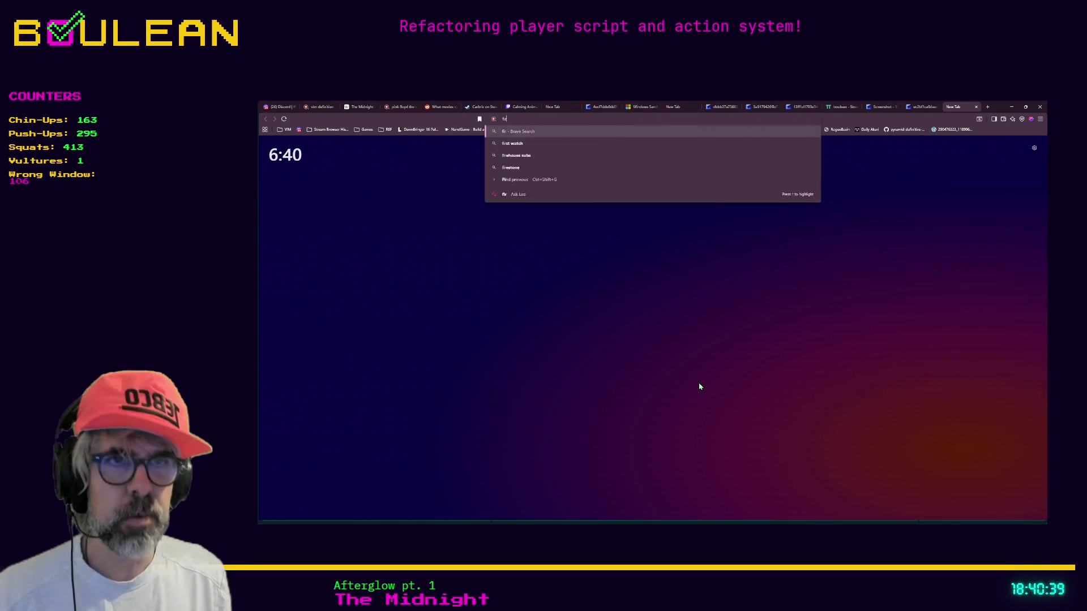
type("st zelda youtube")
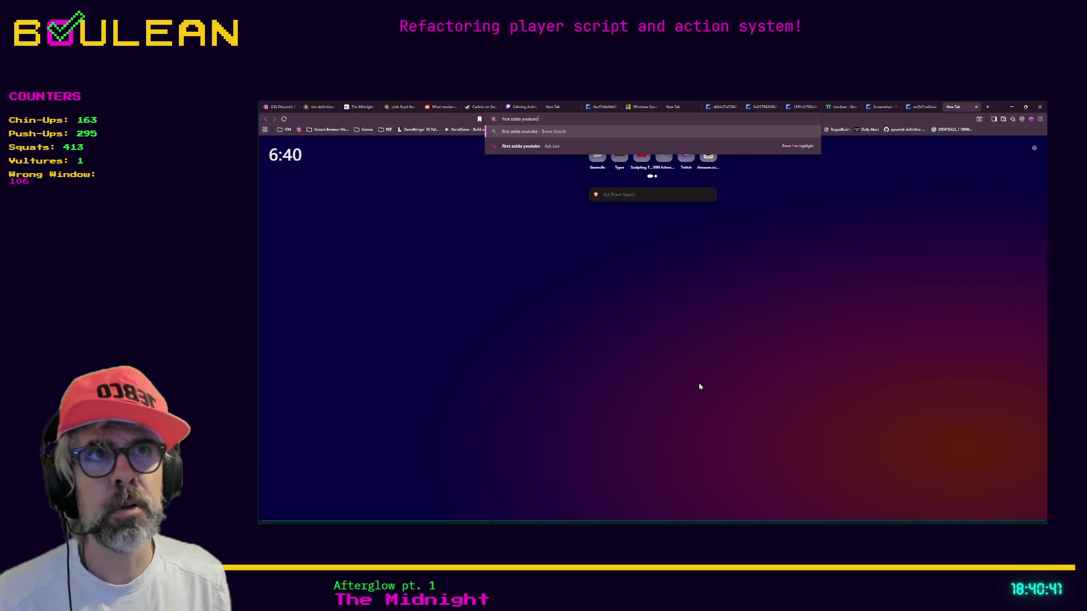
key("Return")
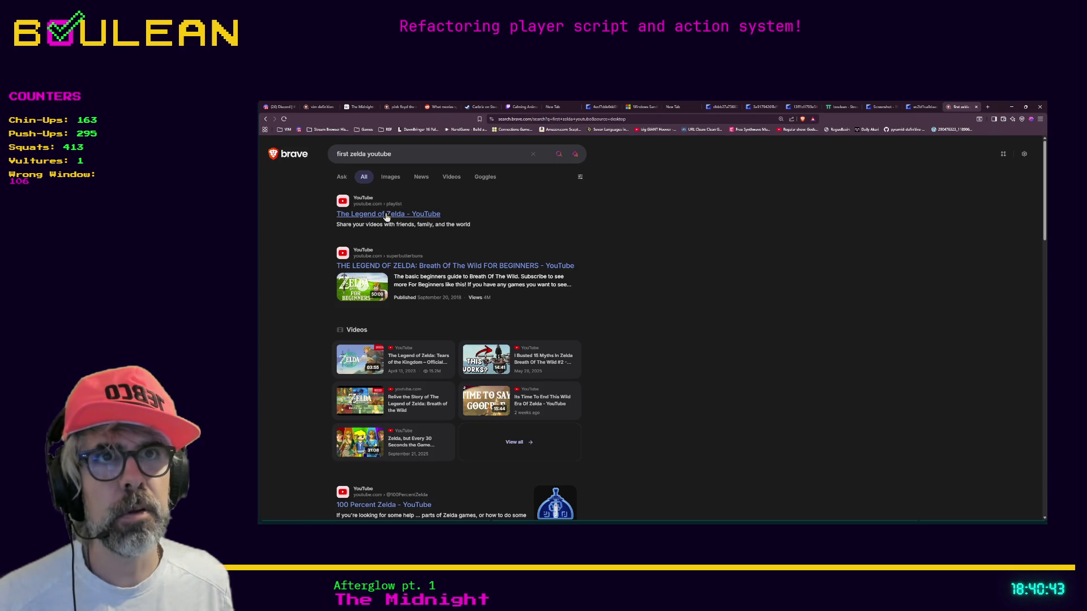
left_click(387, 215)
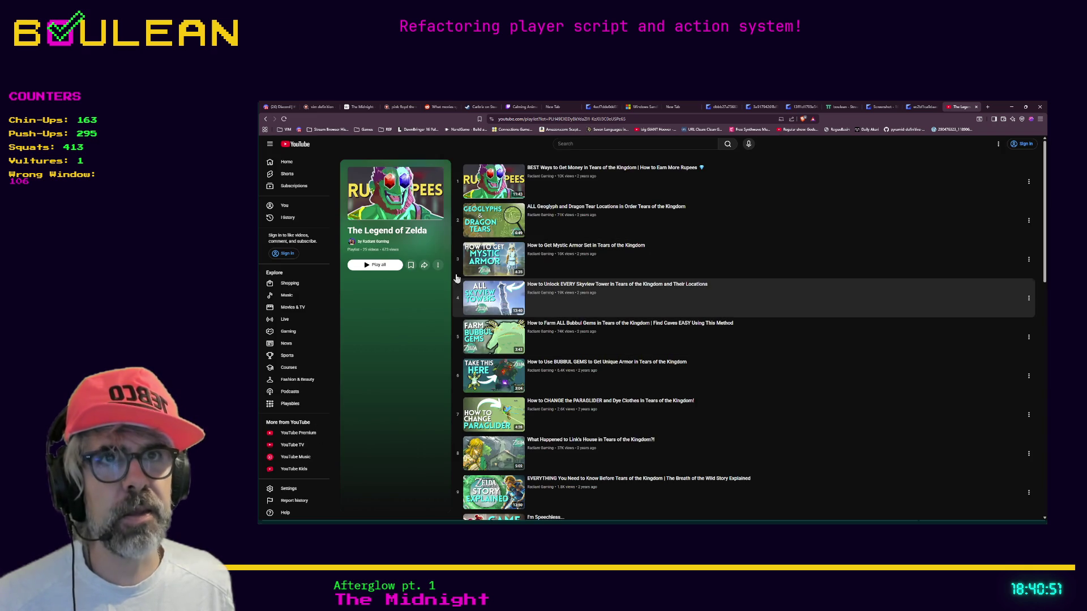
Search YouTube for 'zelda nes', skip the NES walkthrough to 35:48, 42:45, 51:17, then pause.
left_click(588, 146)
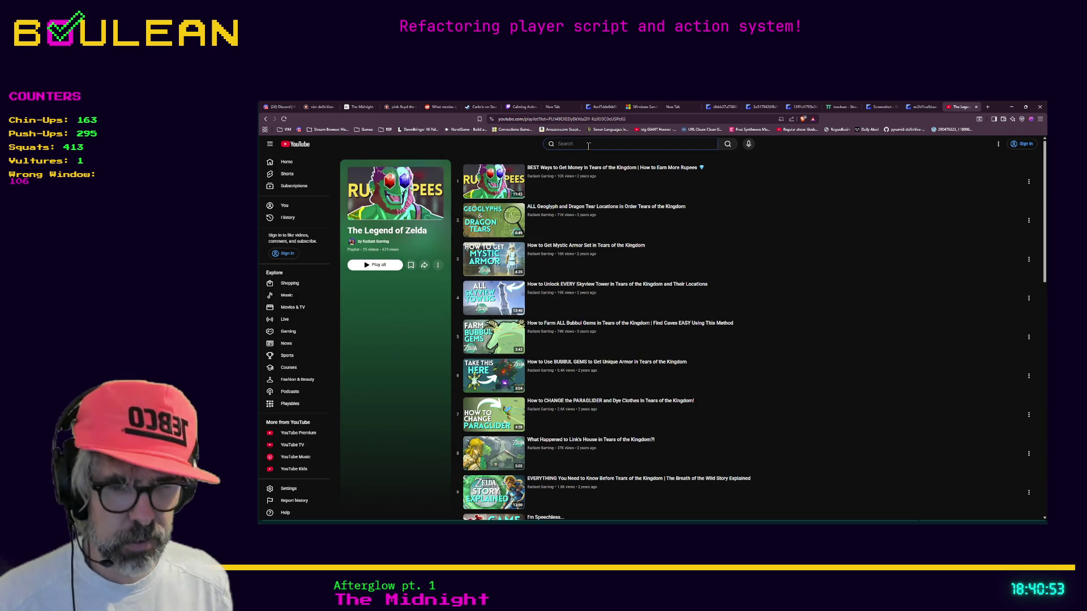
type("zelda nes")
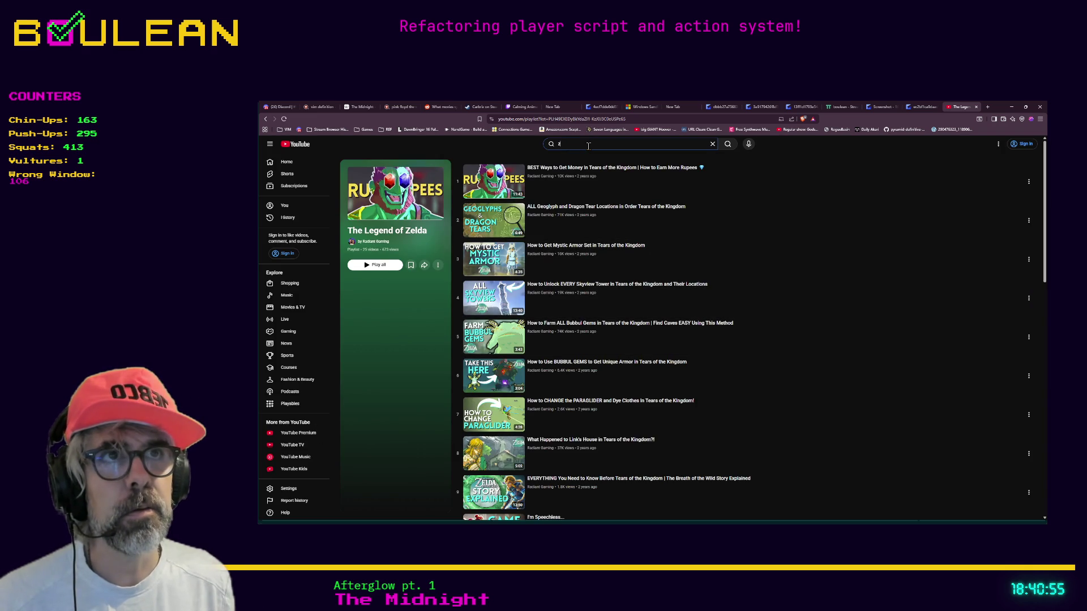
key("Return")
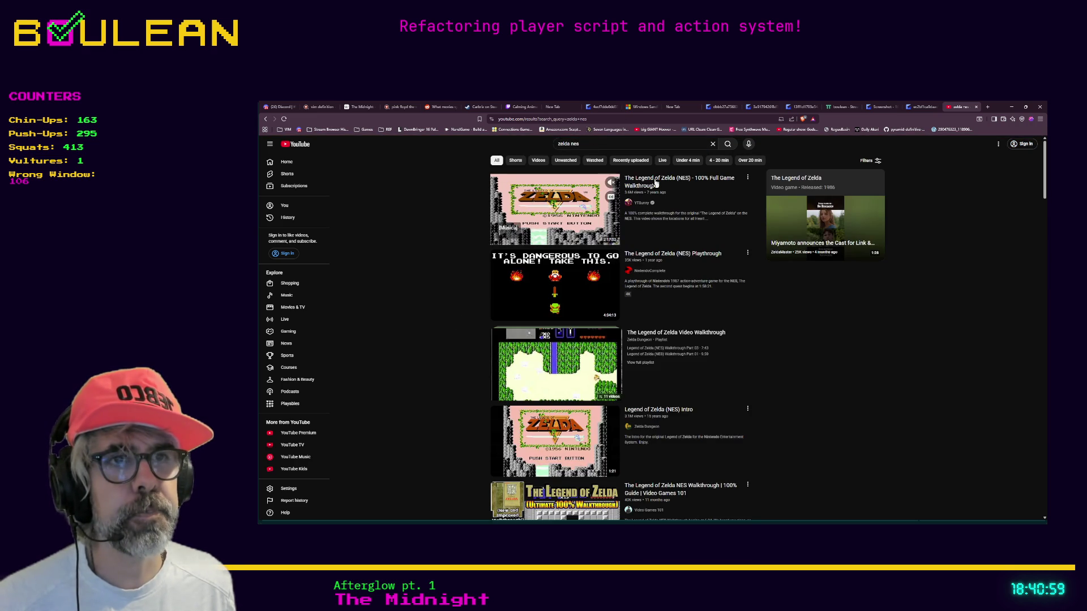
left_click(655, 180)
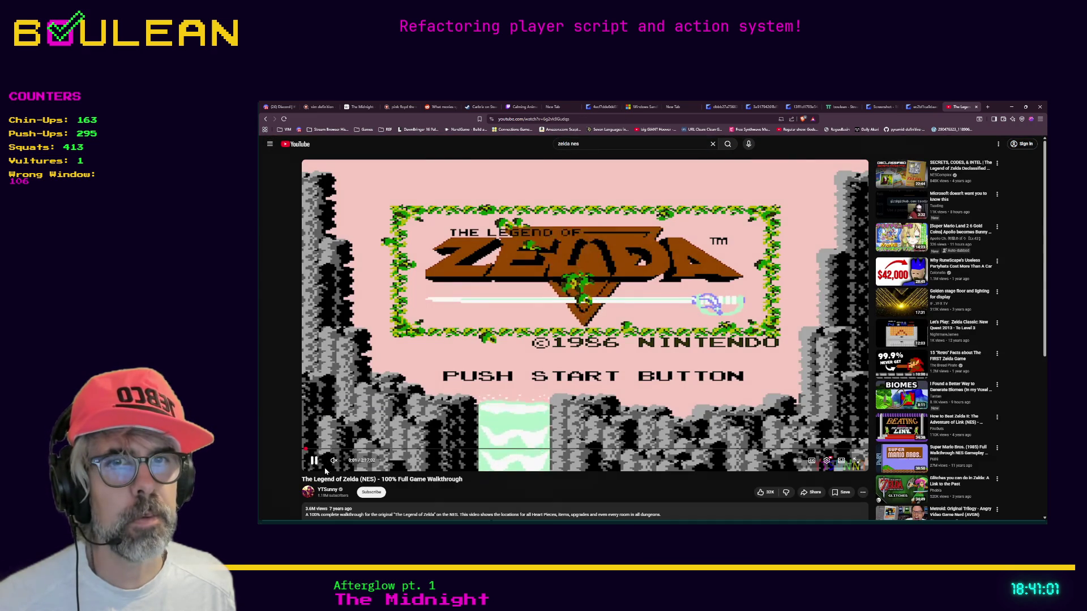
left_click(452, 449)
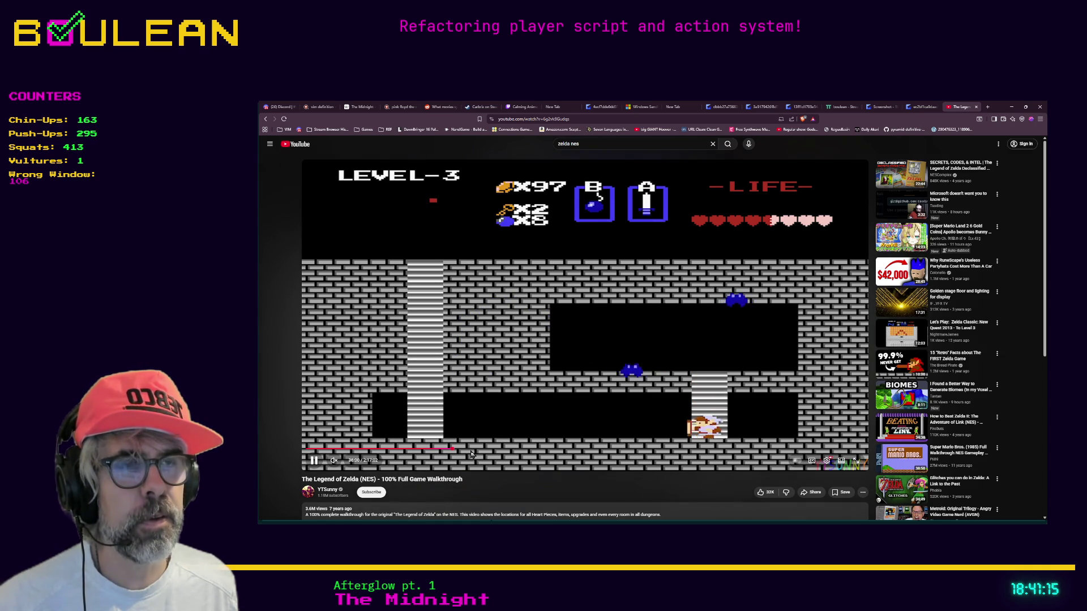
left_click_drag(475, 451, 481, 451)
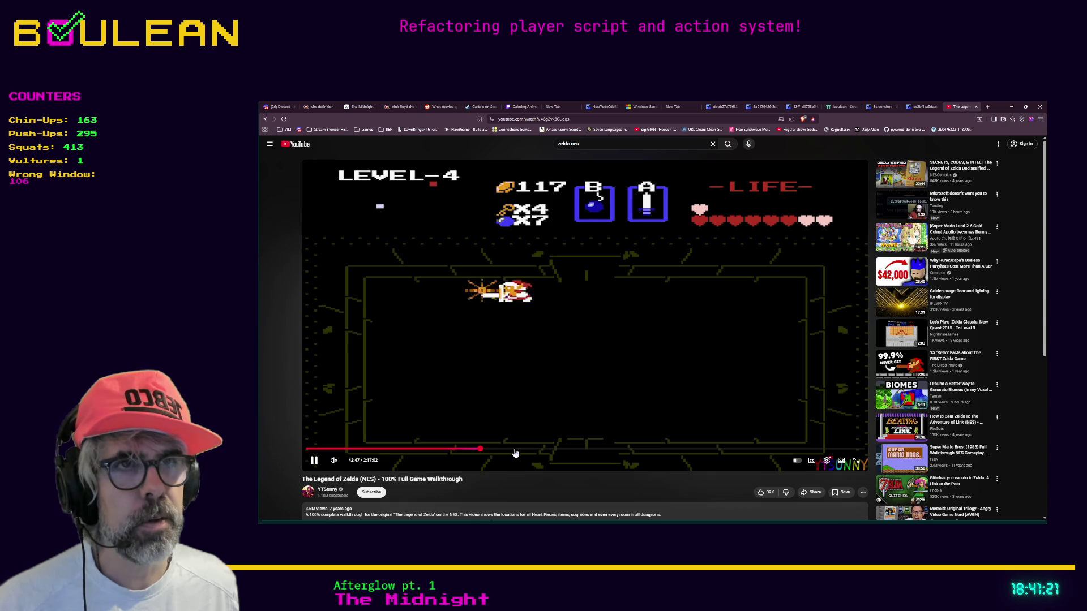
left_click(515, 450)
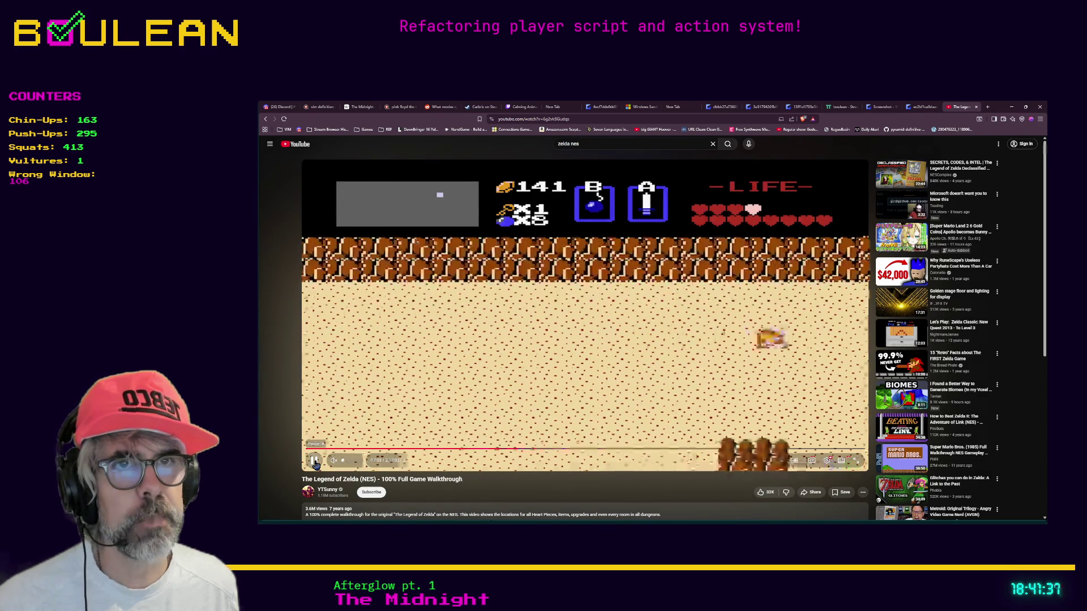
left_click(315, 460)
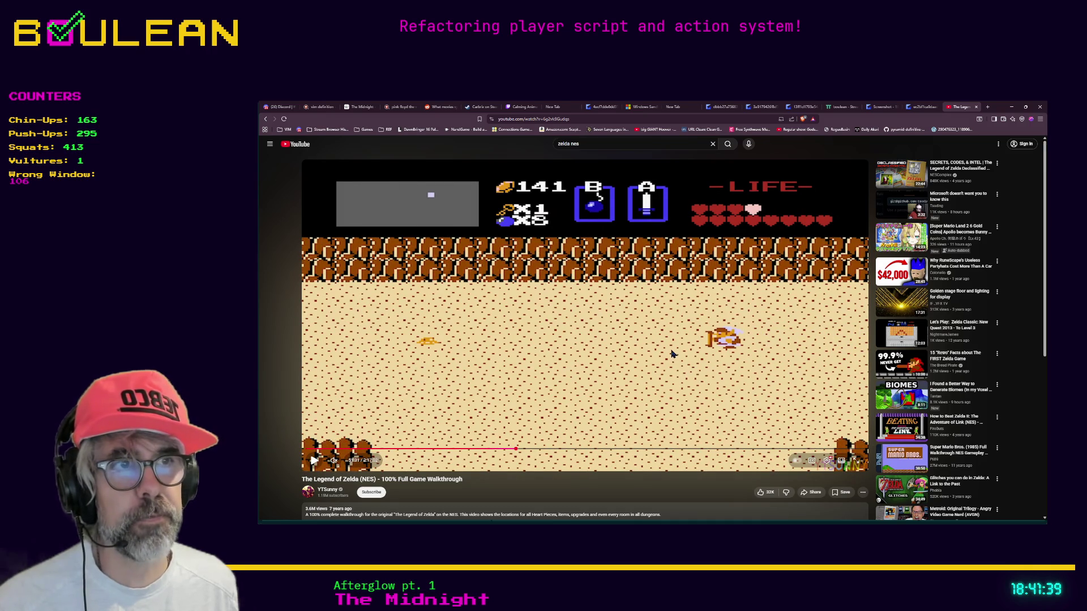
Search for zelda breath of the wild and jump a walkthrough about eleven hours in.
left_click(587, 143)
key("BackSpace")
key("BackSpace")
key("BackSpace")
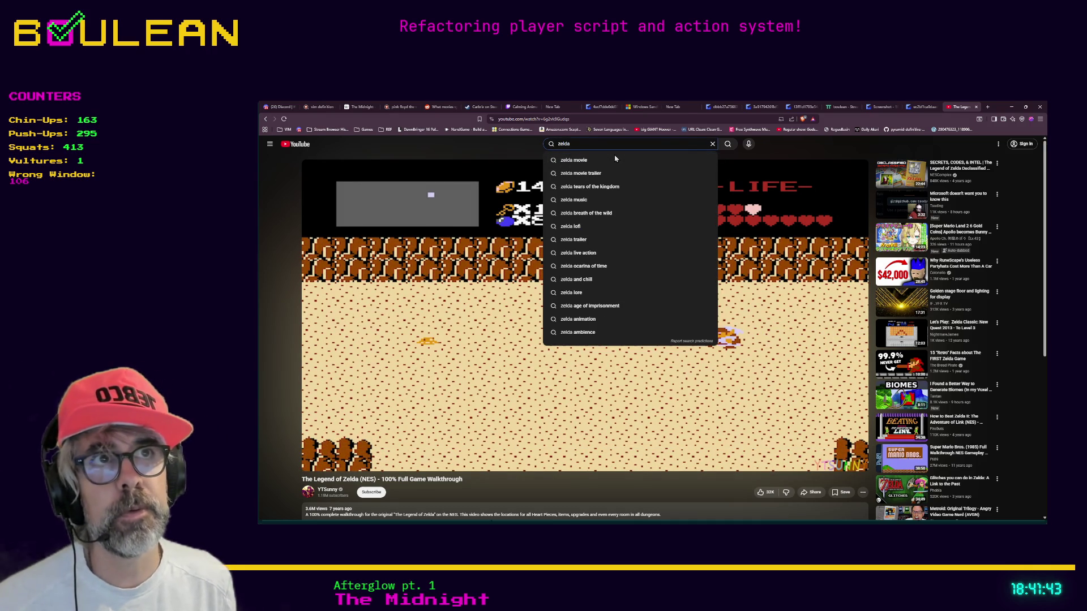
type("breath of the wild")
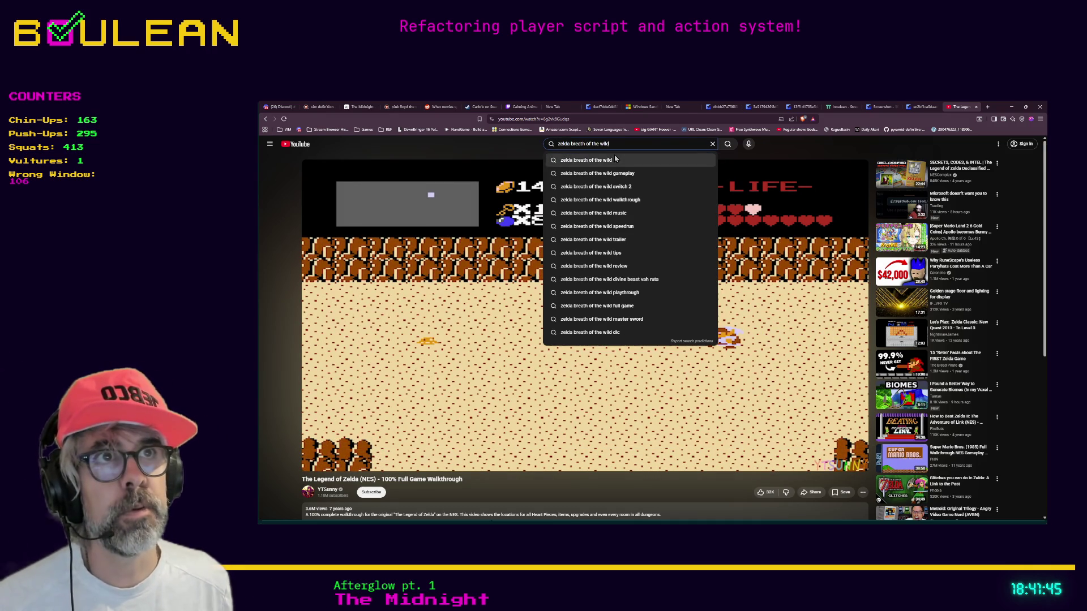
left_click(615, 159)
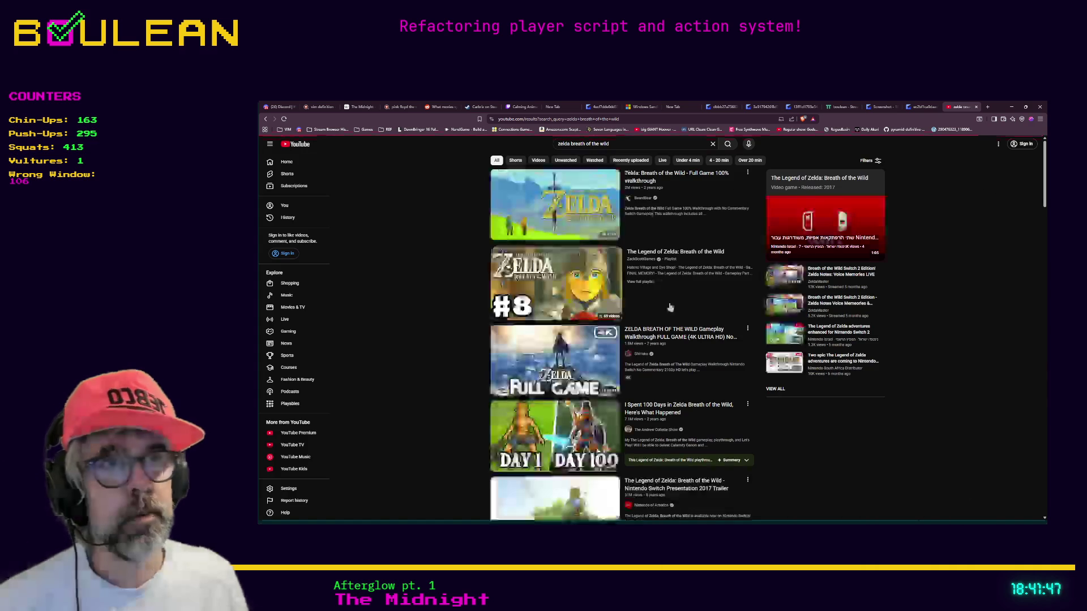
left_click(662, 297)
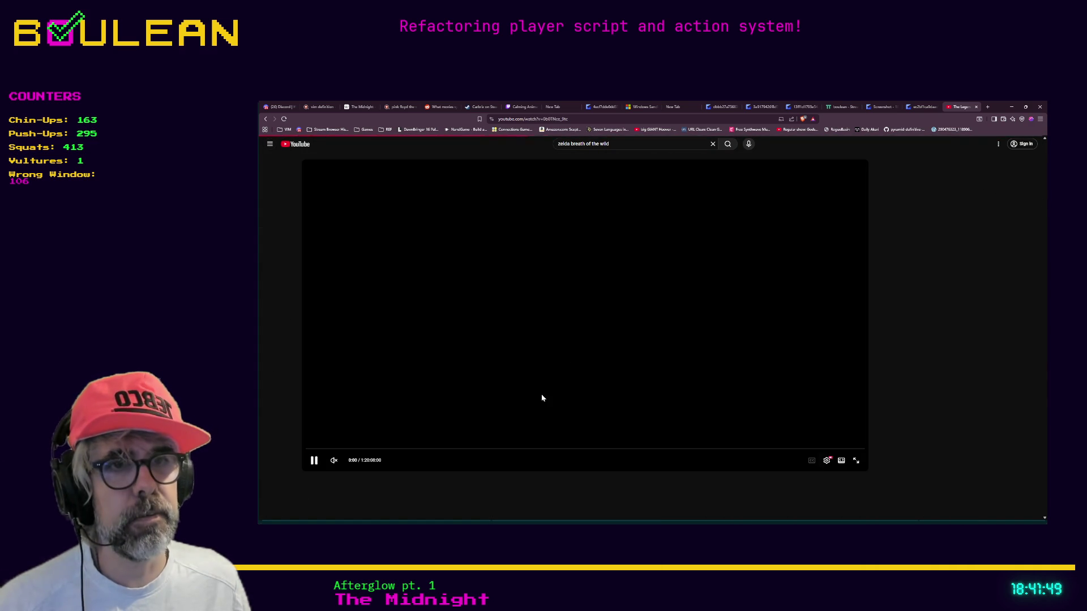
left_click(448, 449)
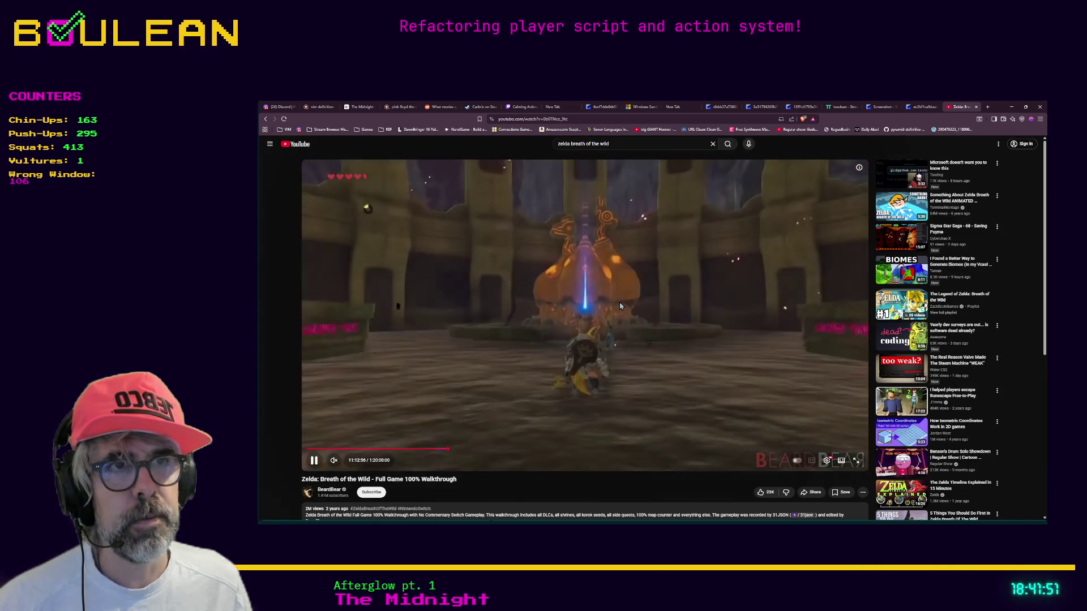
scroll(620, 306, "down", 2)
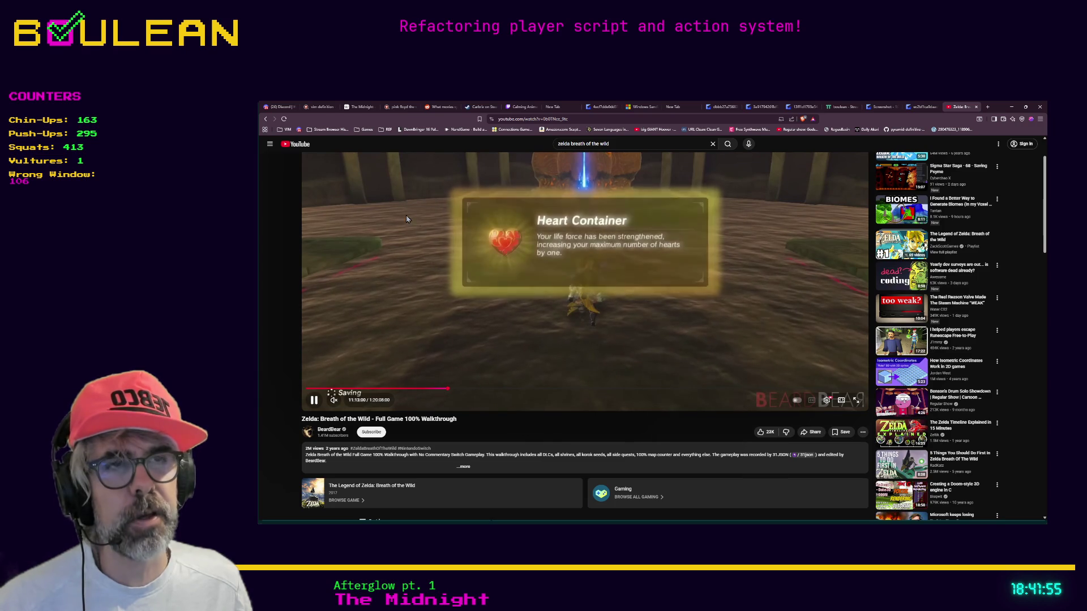
Search 'wikipedia zelda' in a new tab and read The Legend of Zelda Wikipedia article.
key("ctrl+t")
type("wikipedia zelda")
key("Return")
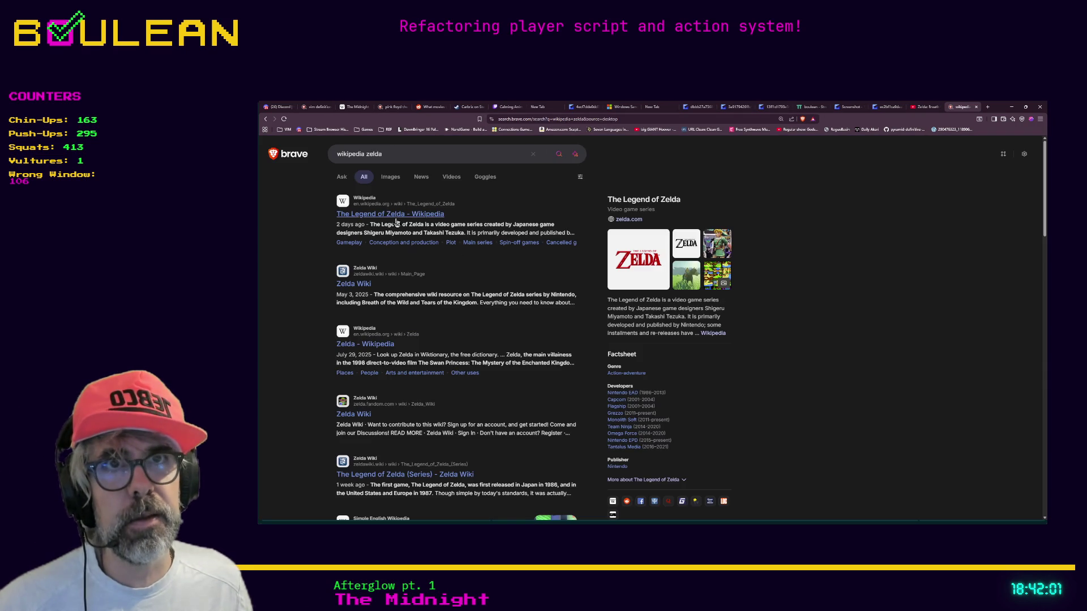
left_click(397, 218)
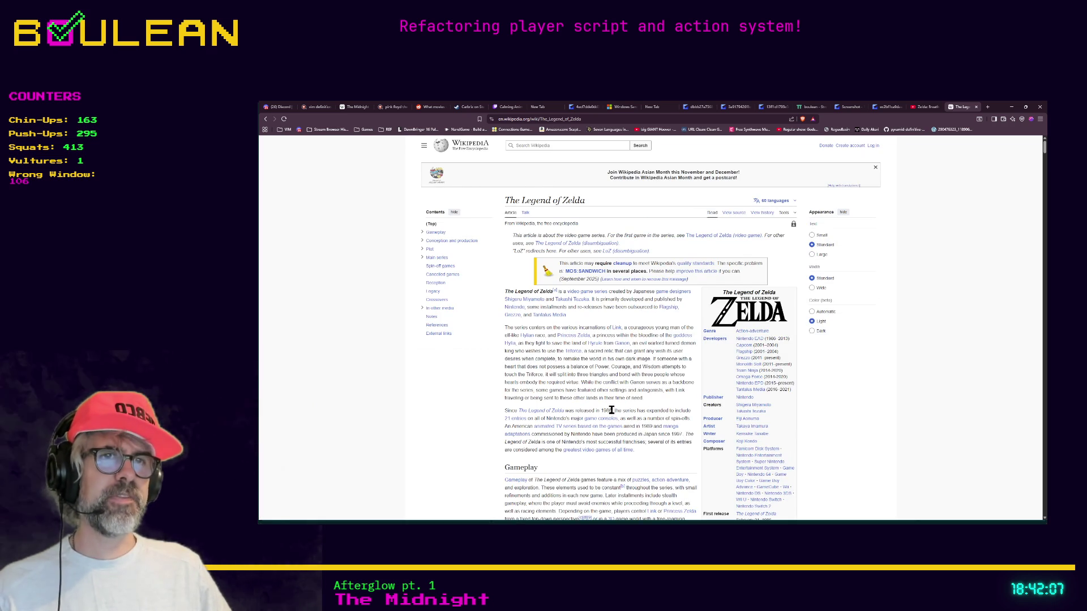
scroll(632, 409, "down", 1)
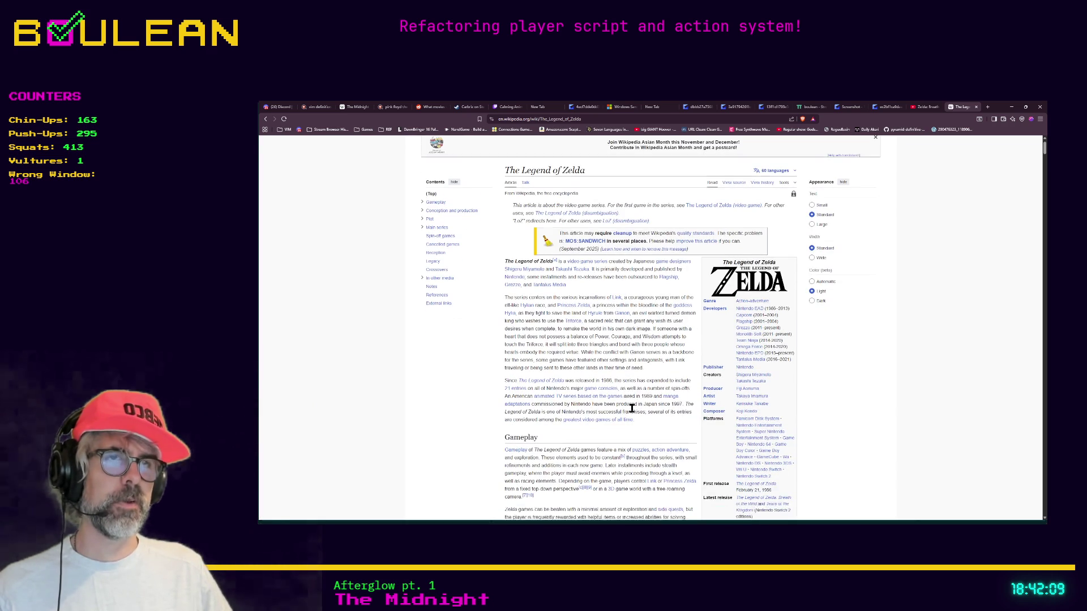
Pause the walkthrough video, open a blank new tab, and return to Godot.
left_click(922, 107)
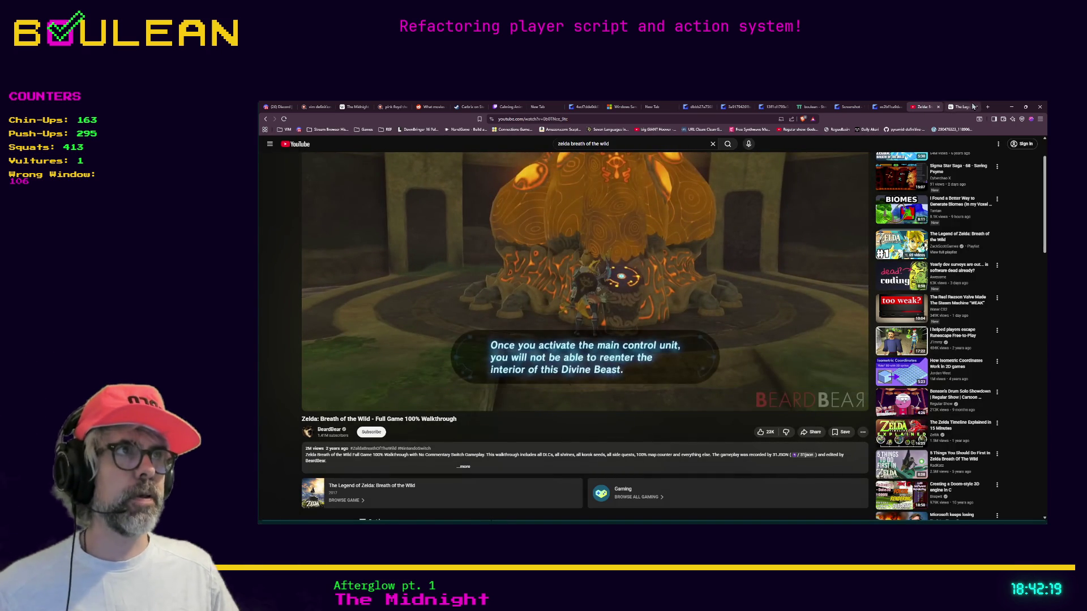
key("space")
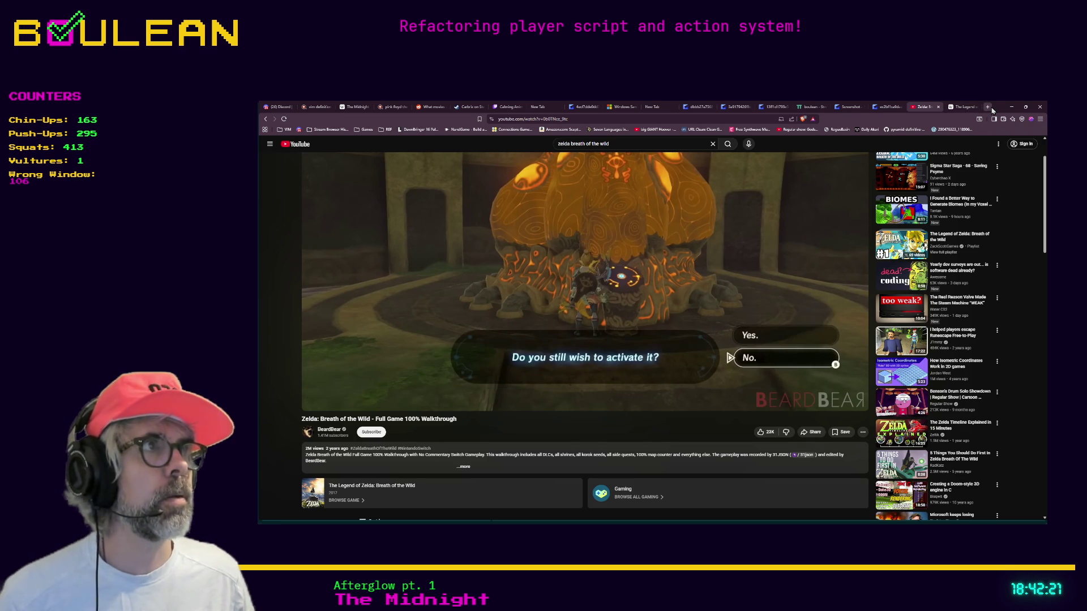
left_click(988, 107)
key("alt+Tab")
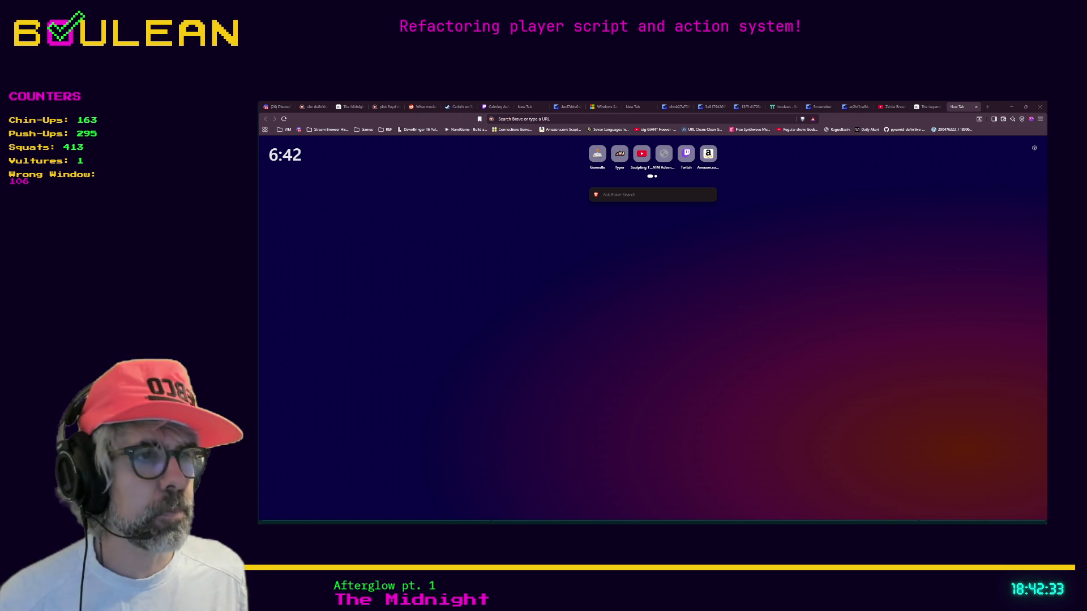
key("alt+Tab")
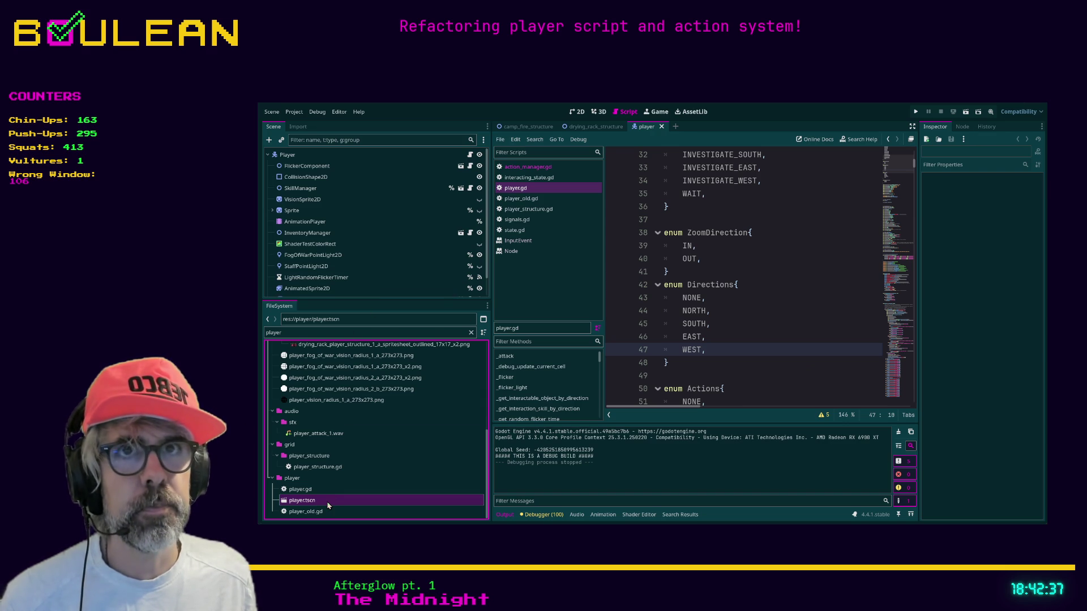
Add a plain Node under Player named StateMachine and attach a new state_machine.gd script.
left_click(288, 155)
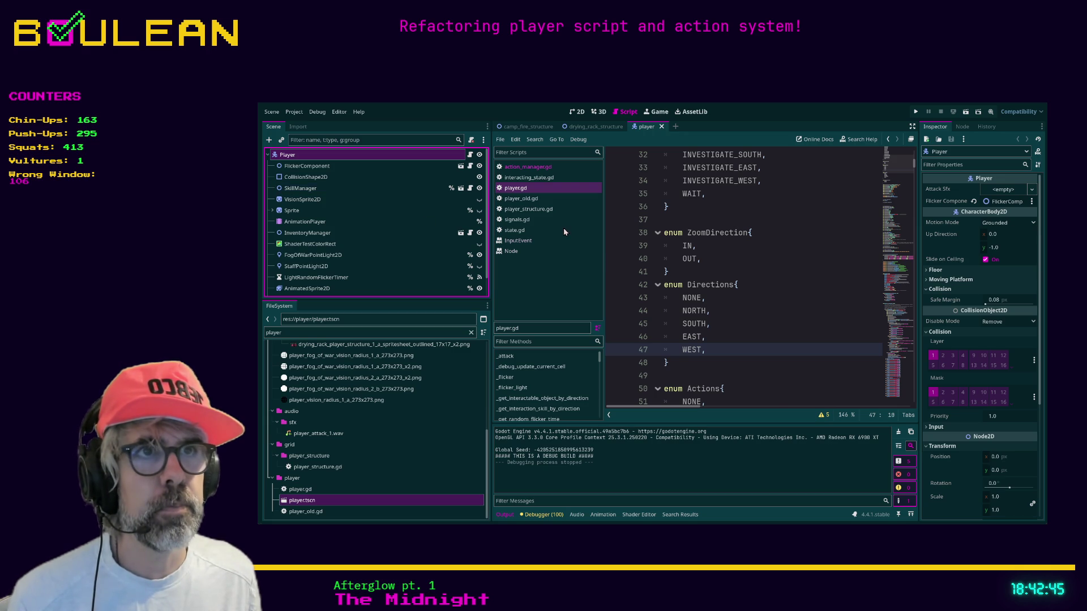
key("ctrl+a")
key("Return")
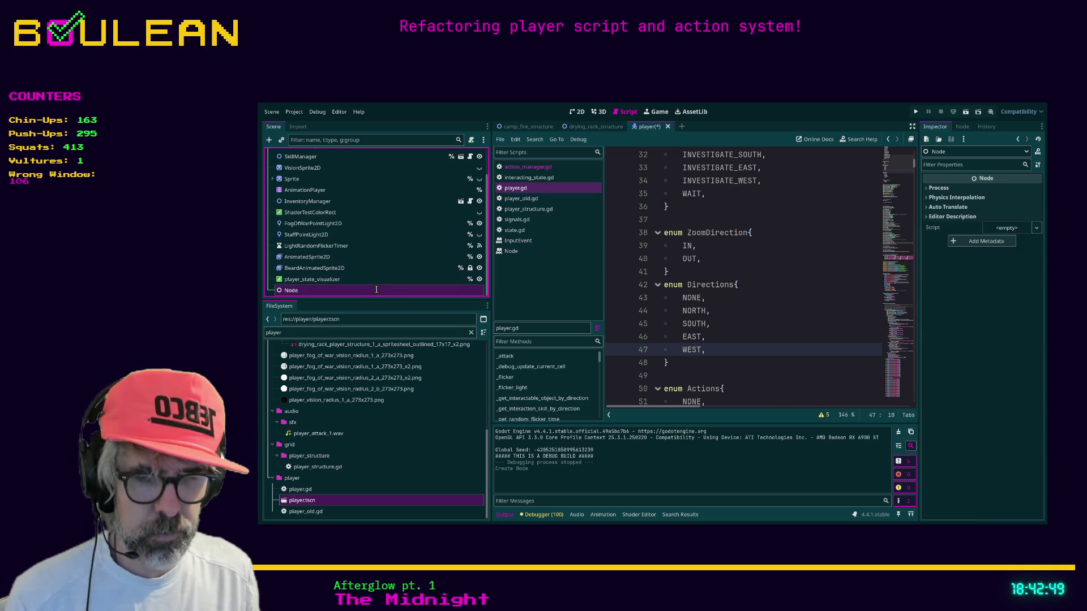
type("StateMachine")
key("Return")
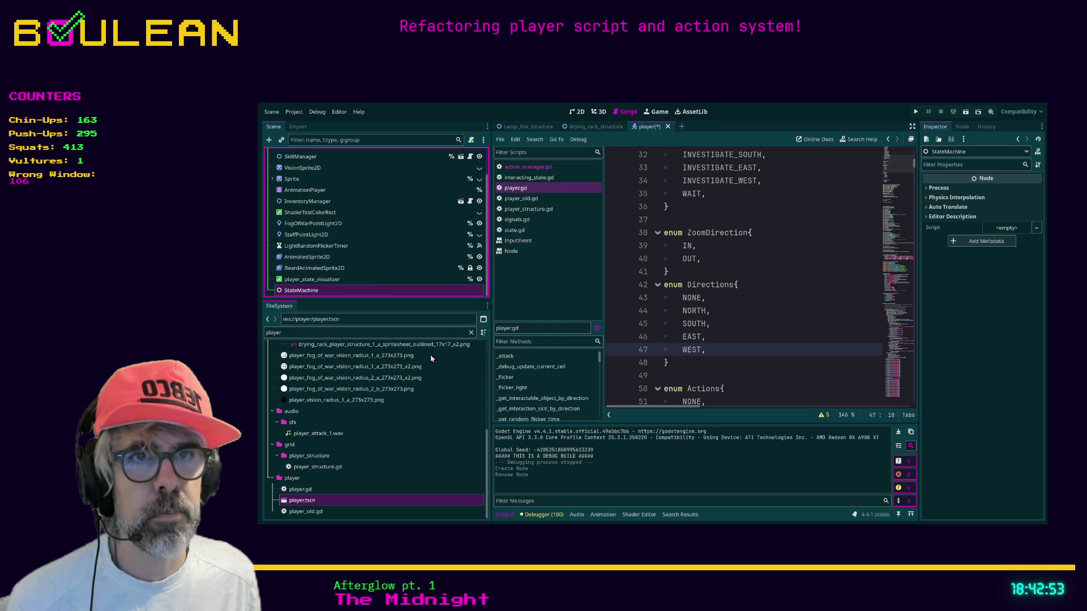
key("Return")
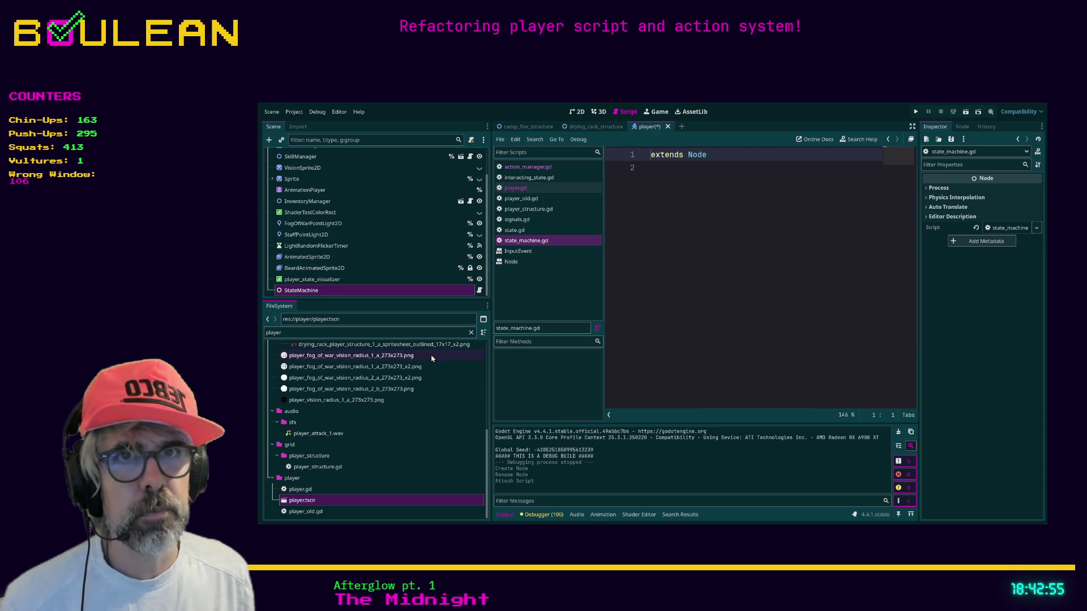
Add 'class_name StateMachine' as the first line of state_machine.gd, above extends Node.
left_click(690, 209)
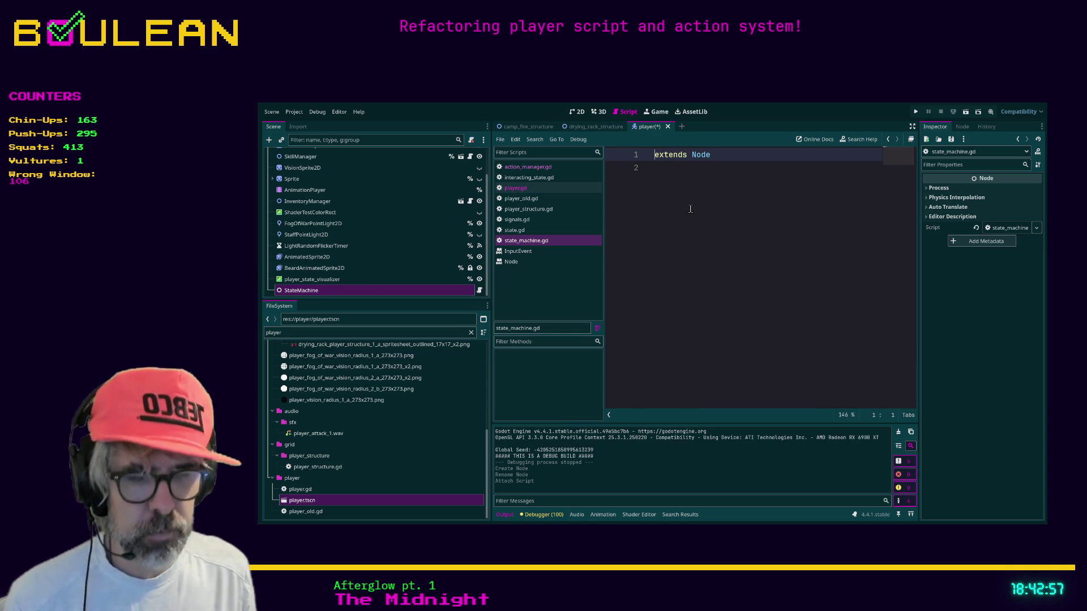
key("Up")
key("Return")
key("Up")
type("class_name ")
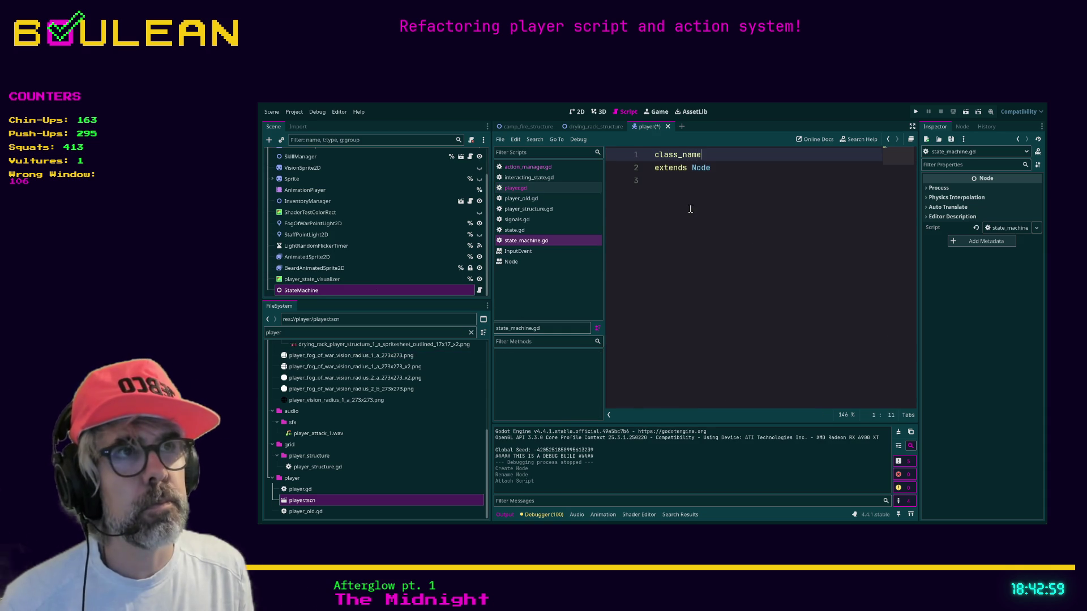
type("StateMachine")
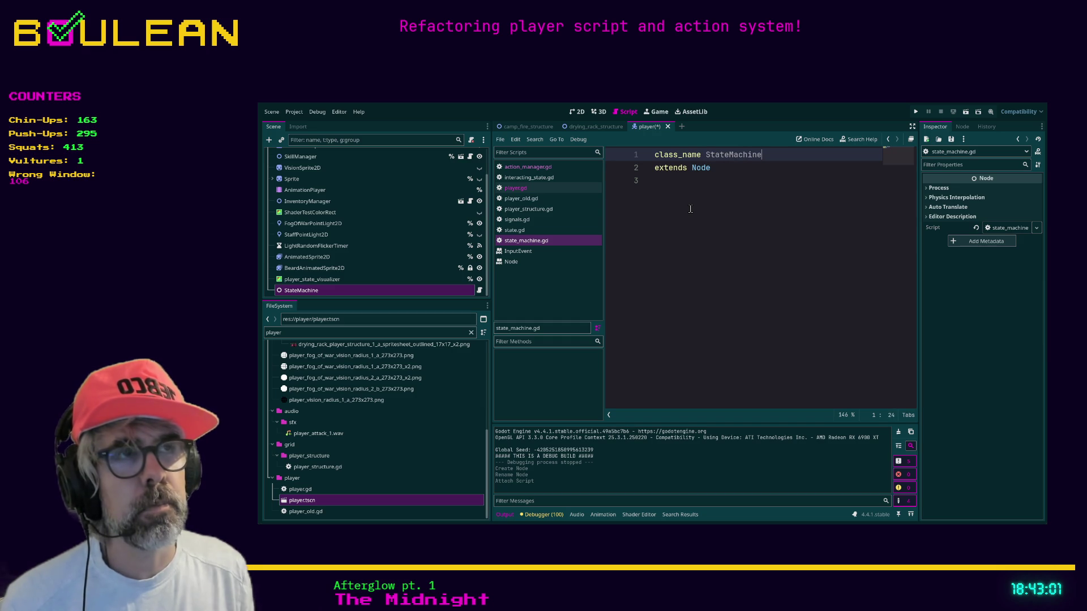
left_click(760, 218)
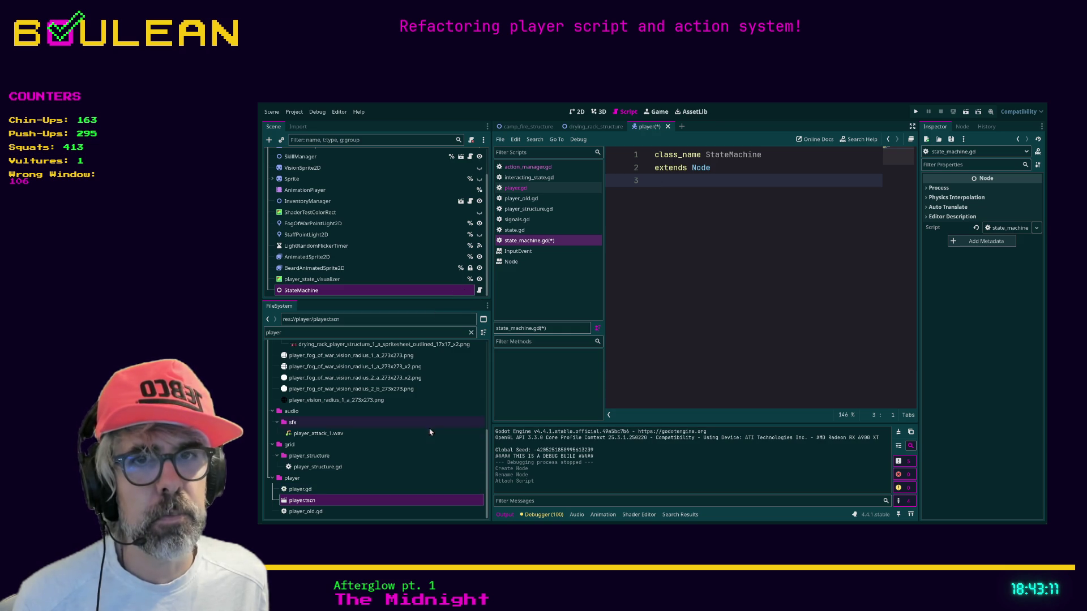
left_click(303, 478)
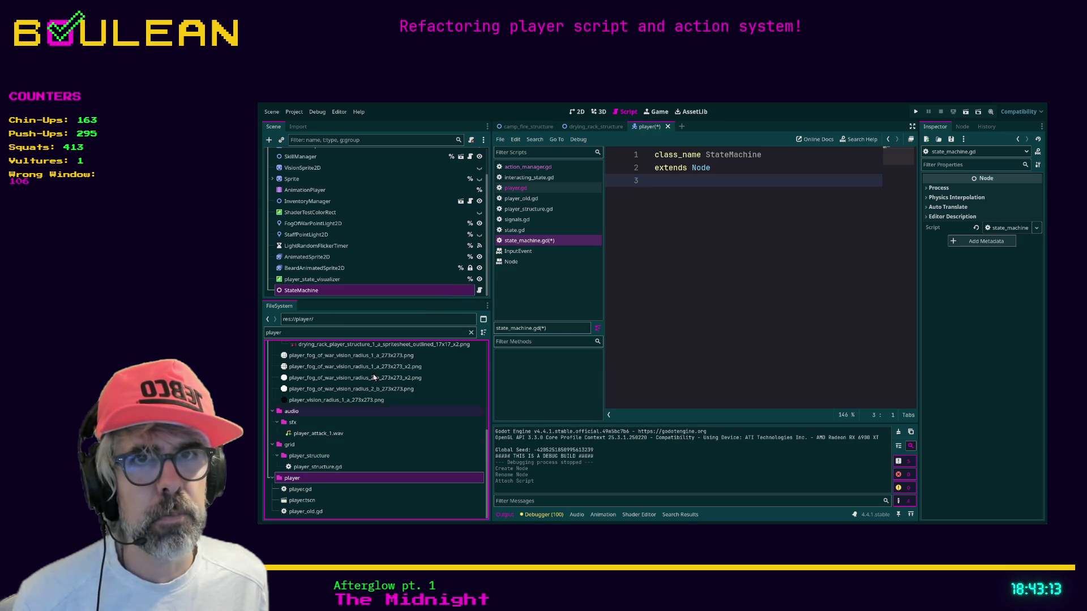
Clear the FileSystem filter and collapse the grid folder.
left_click(471, 333)
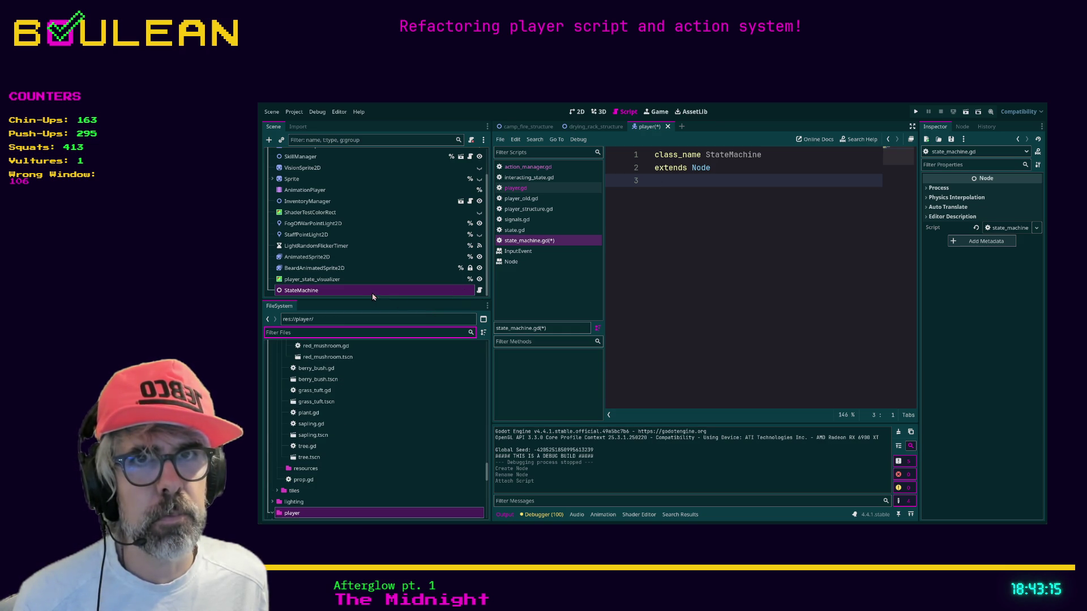
scroll(379, 464, "down", 2)
scroll(378, 464, "down", 3)
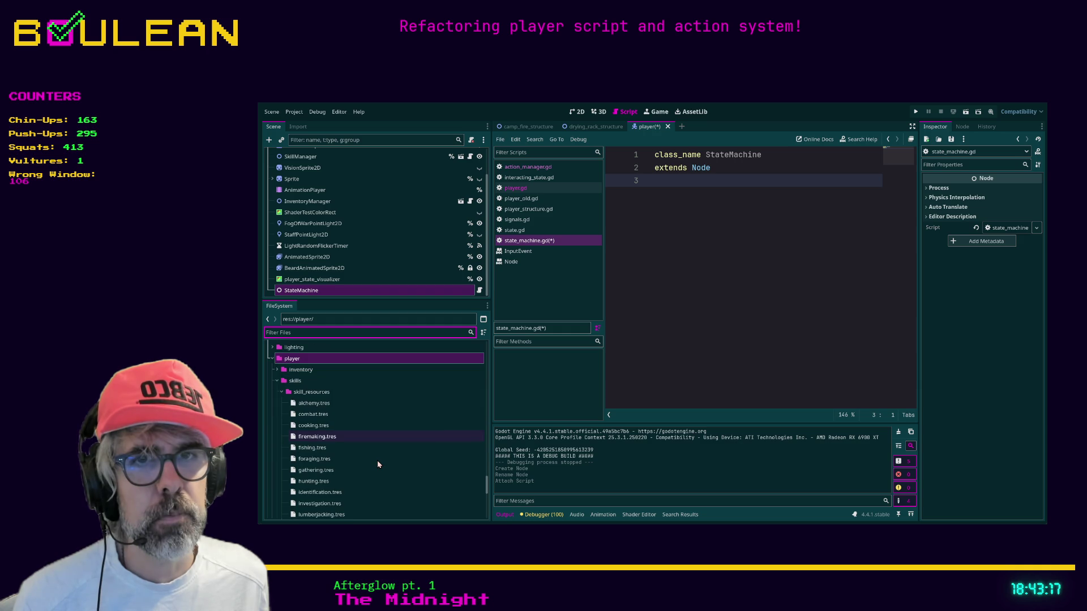
scroll(412, 374, "down", 2)
scroll(340, 380, "up", 5)
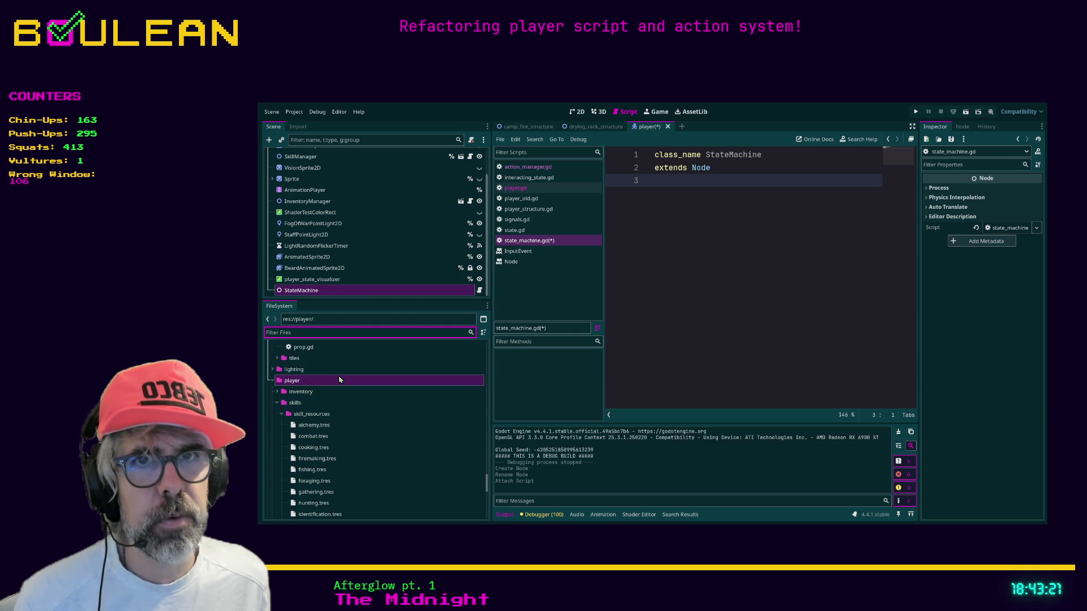
scroll(340, 379, "up", 8)
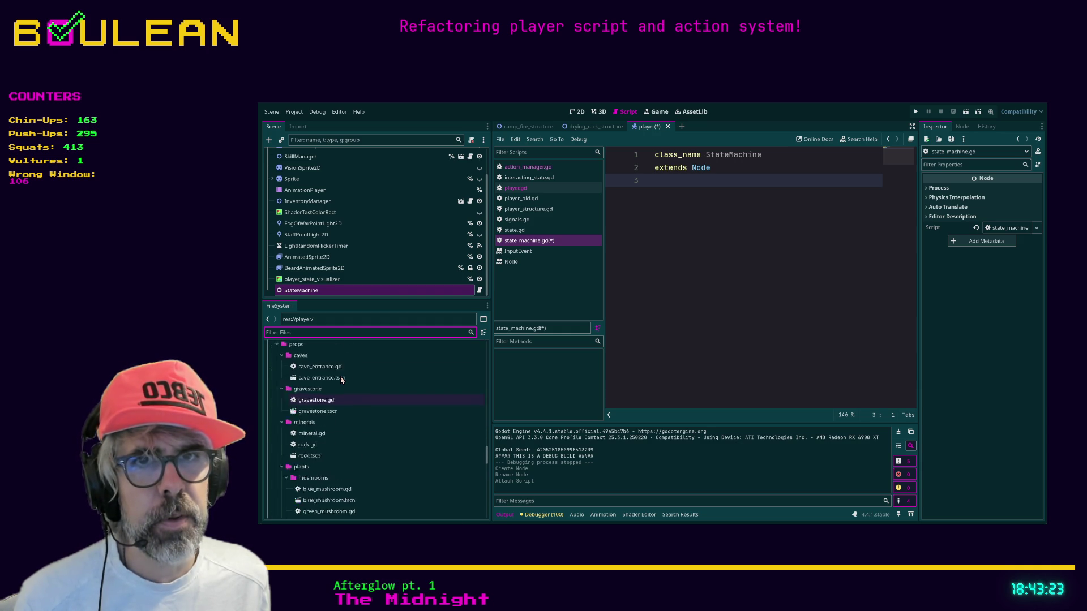
scroll(340, 378, "up", 5)
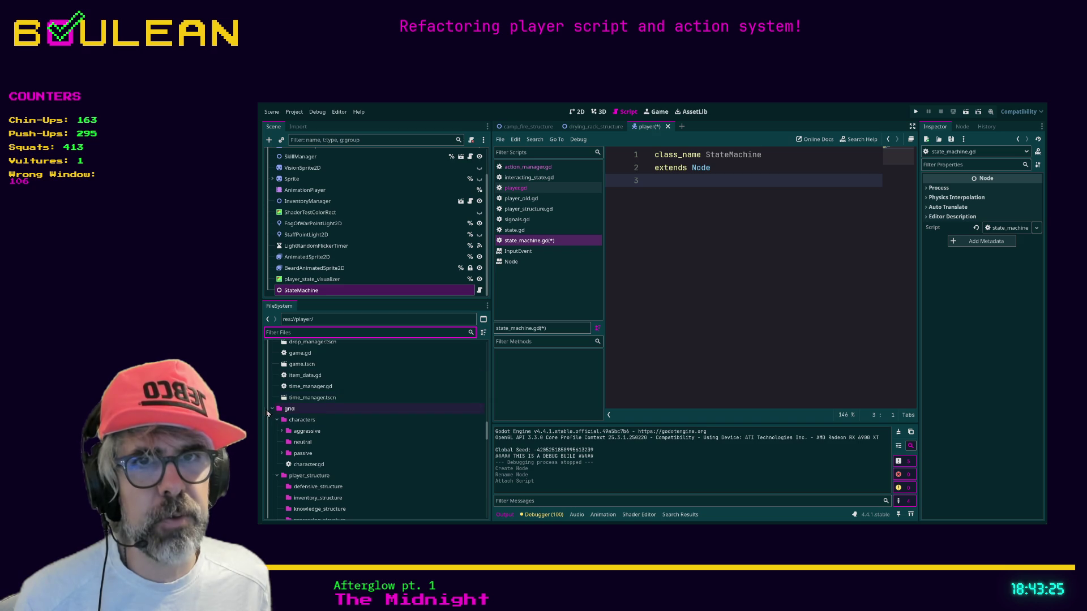
left_click(272, 411)
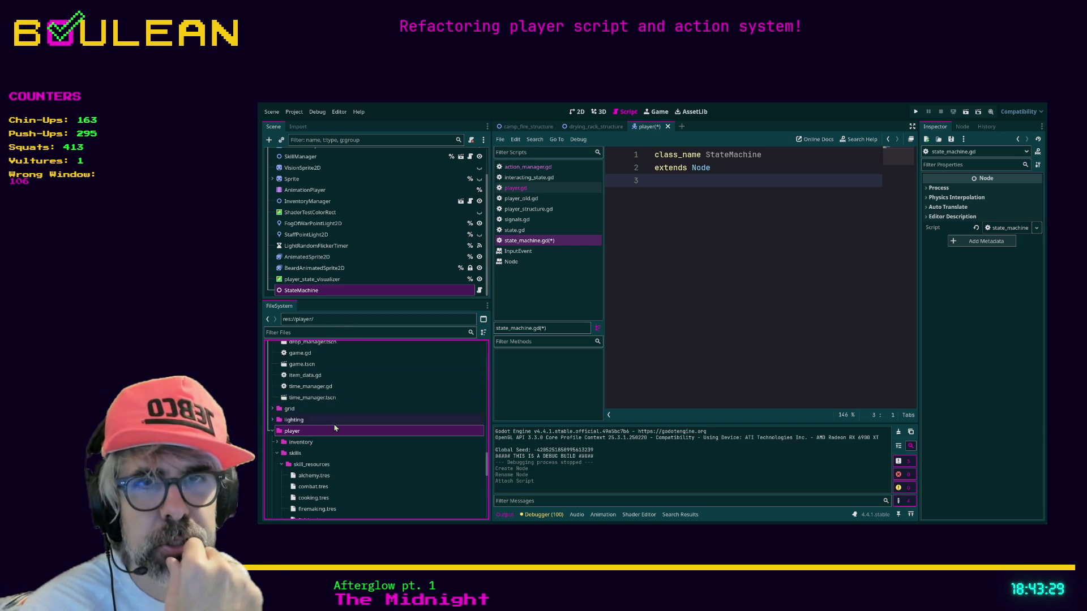
Collapse the skills folder, then select player.tscn and state.gd in res://player.
scroll(283, 419, "down", 4)
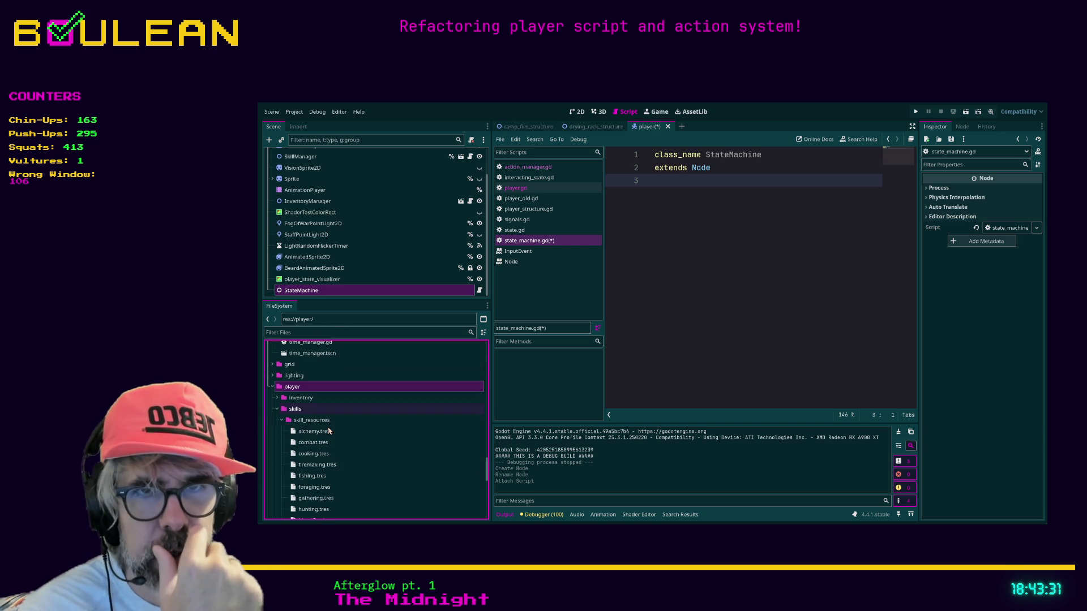
left_click(276, 408)
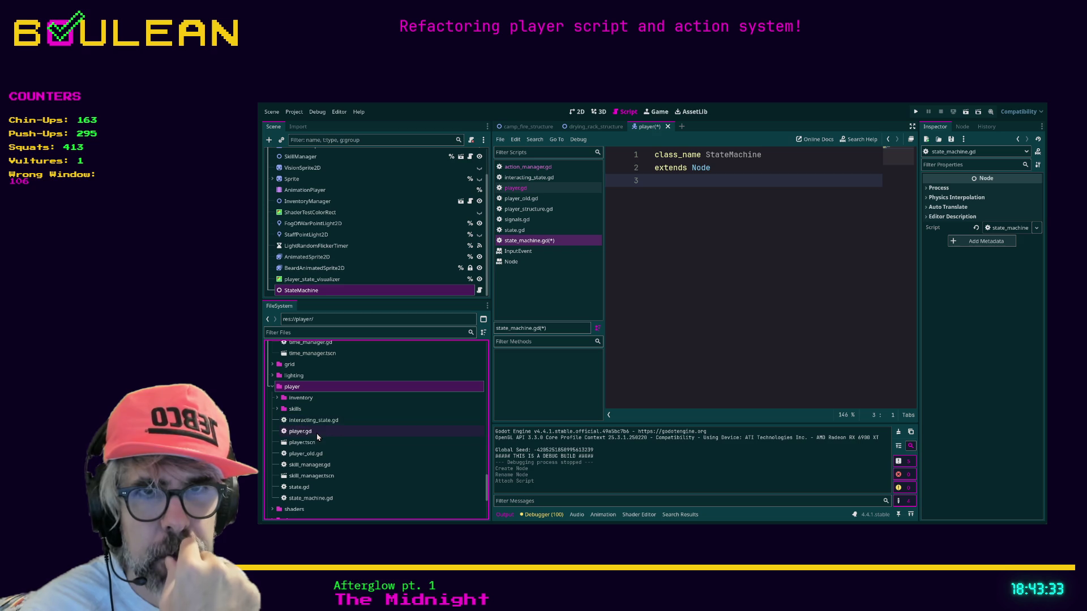
left_click(326, 444)
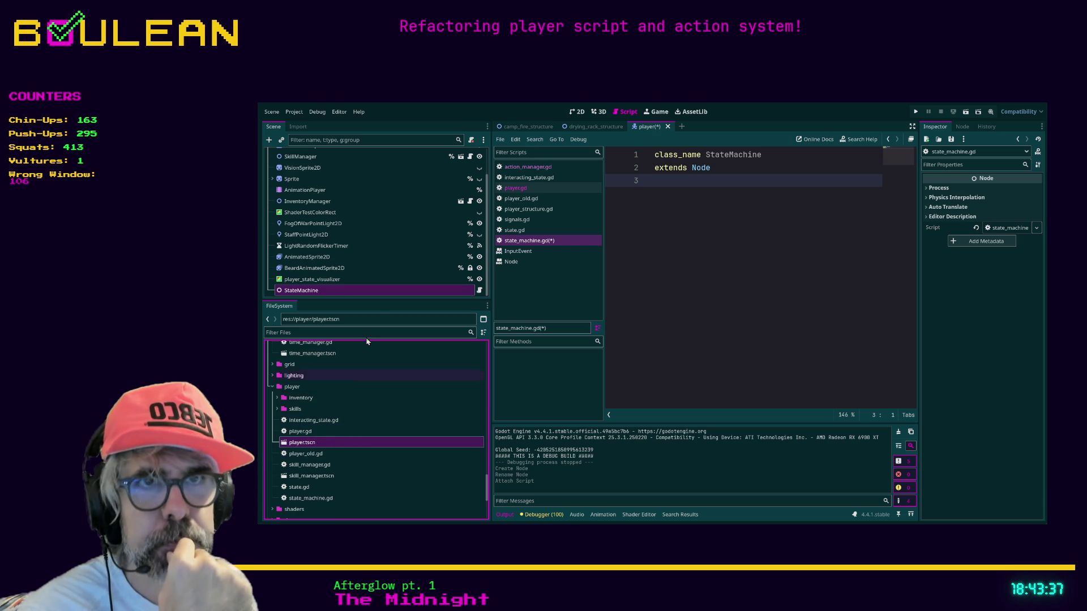
left_click(320, 486)
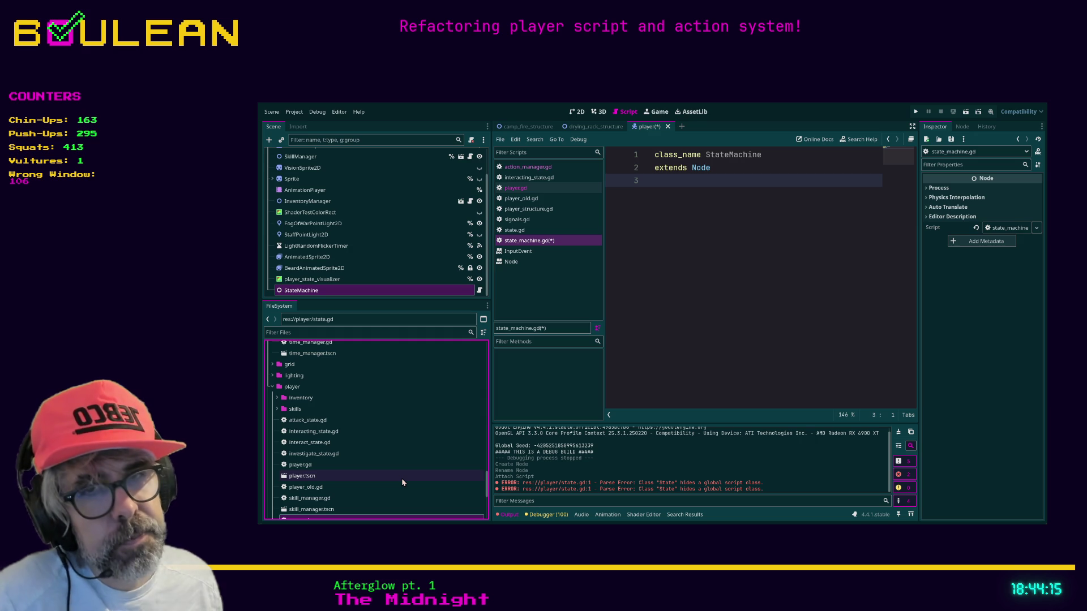
scroll(398, 476, "down", 3)
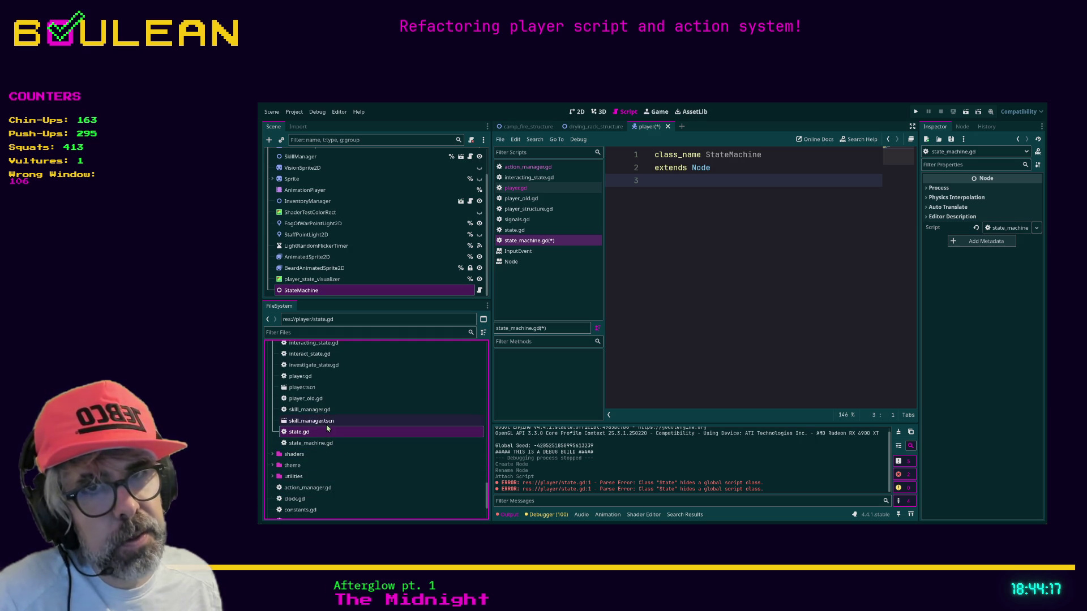
Rename attack_state.gd to attacking_state.gd.
left_click(315, 444)
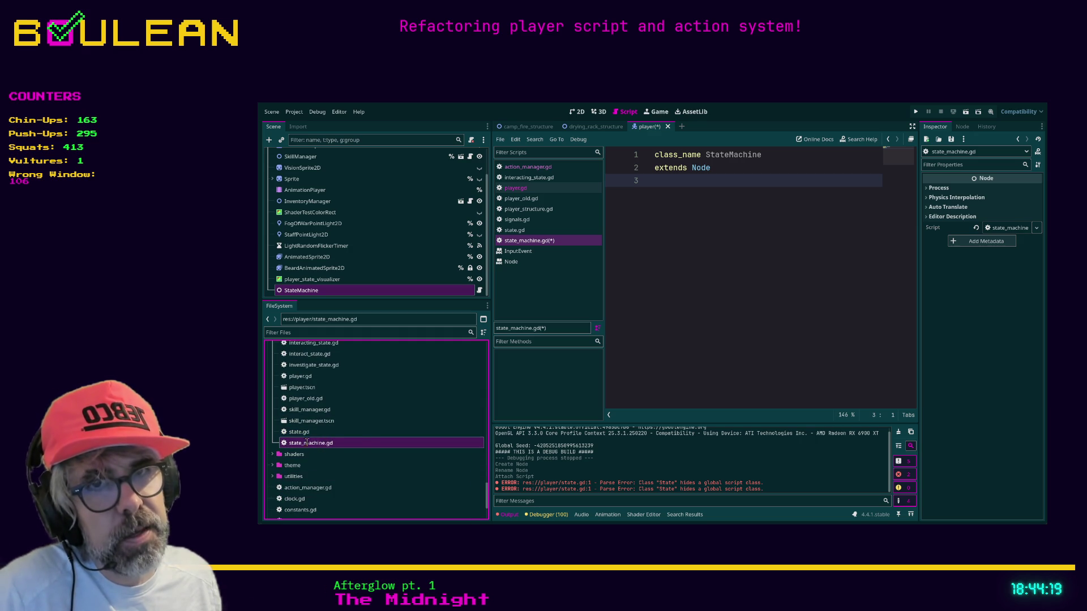
scroll(354, 407, "up", 1)
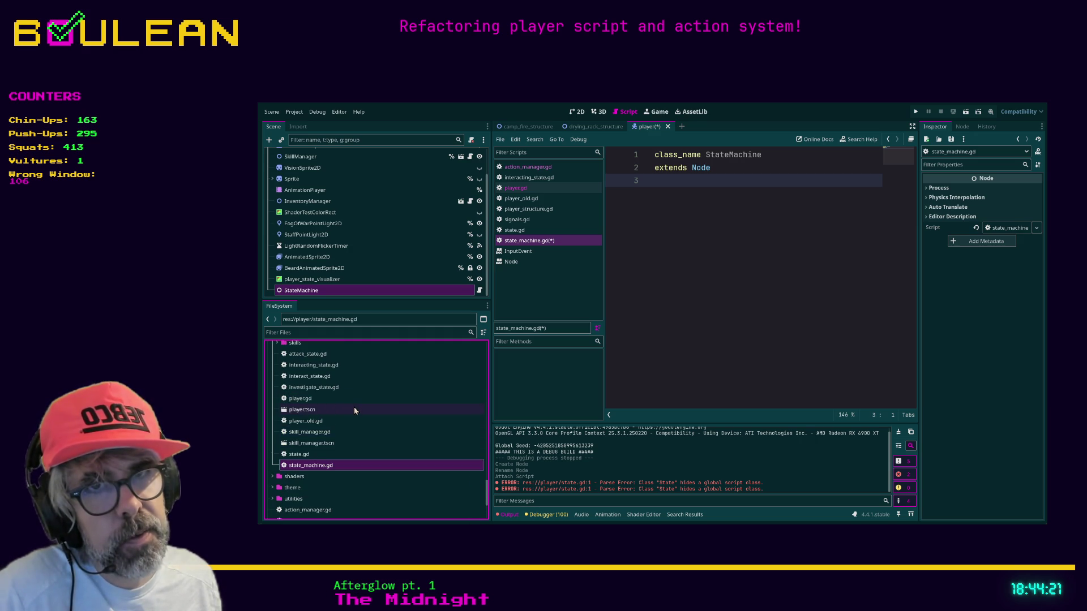
left_click(310, 355)
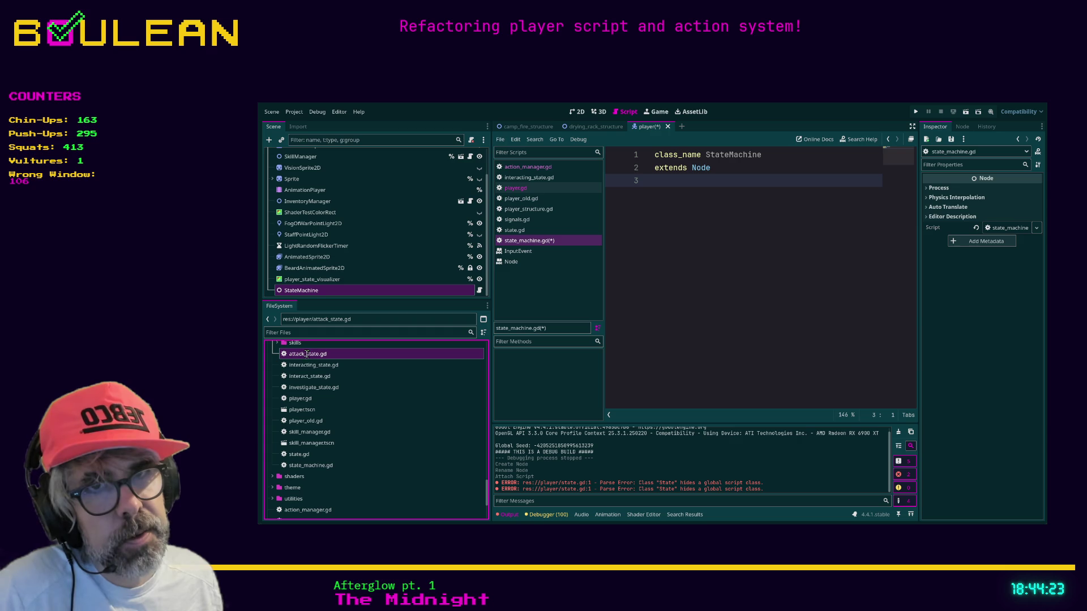
type("ing")
key("Return")
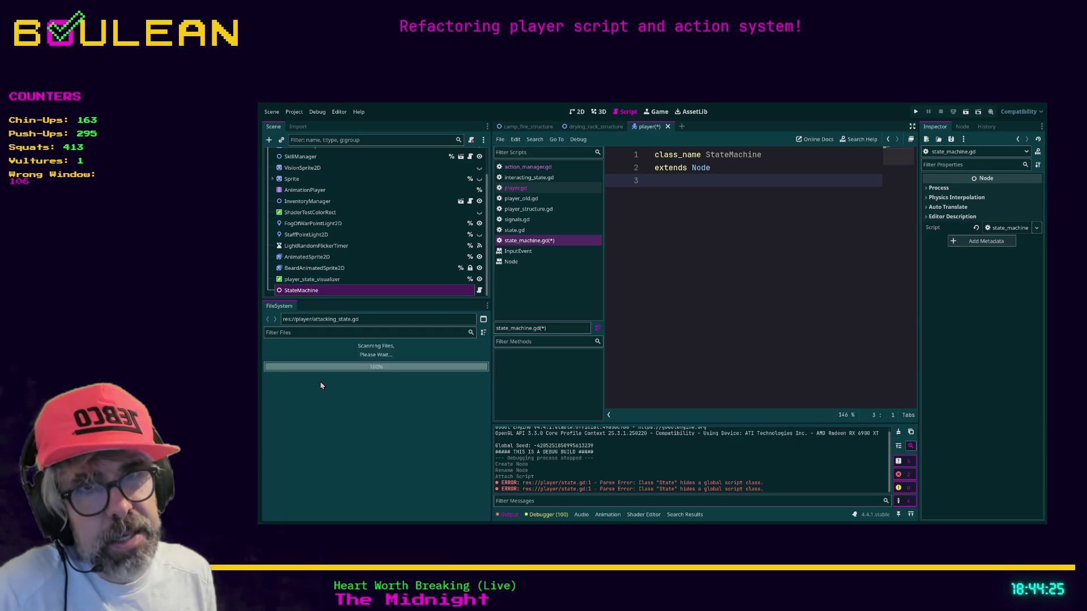
left_click(321, 366)
Rename investigate_state.gd to investigating_state.gd, then duplicate the StateMachine node.
left_click(317, 391)
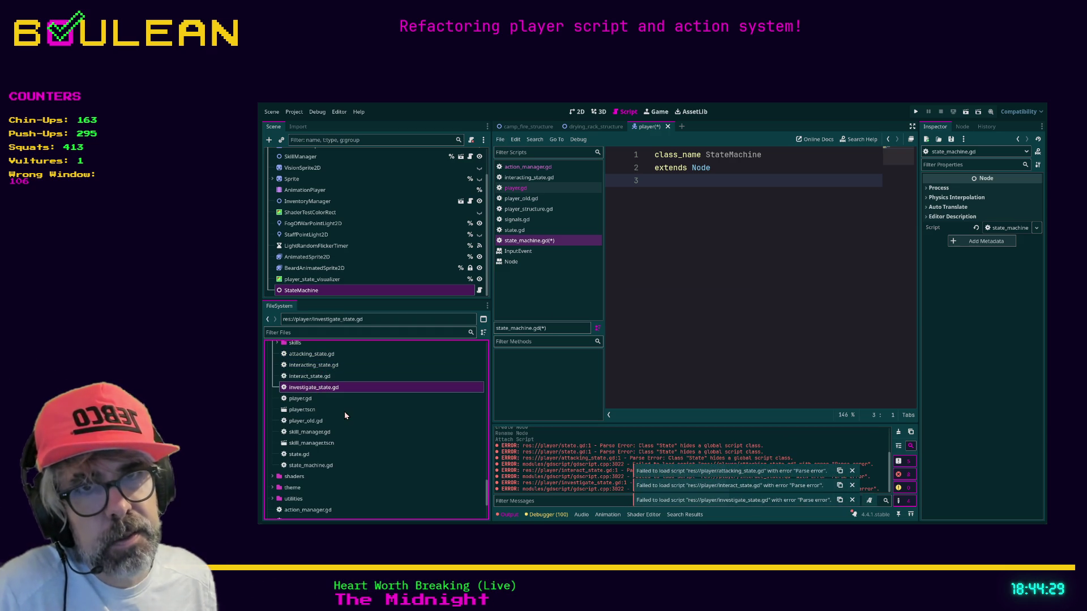
key("F2")
type("investigating_state")
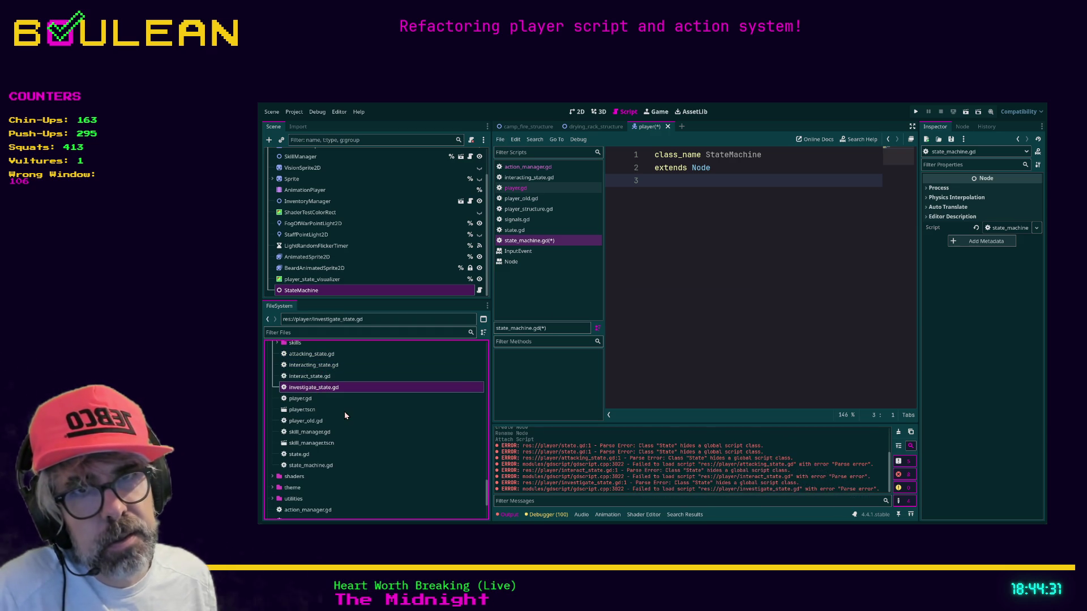
key("Return")
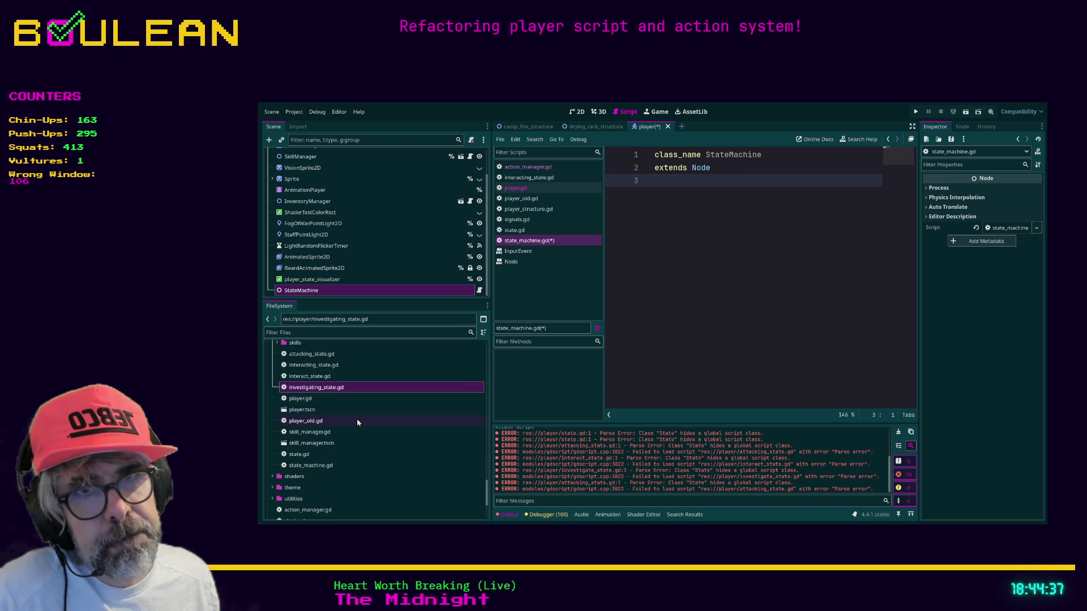
key("ctrl+d")
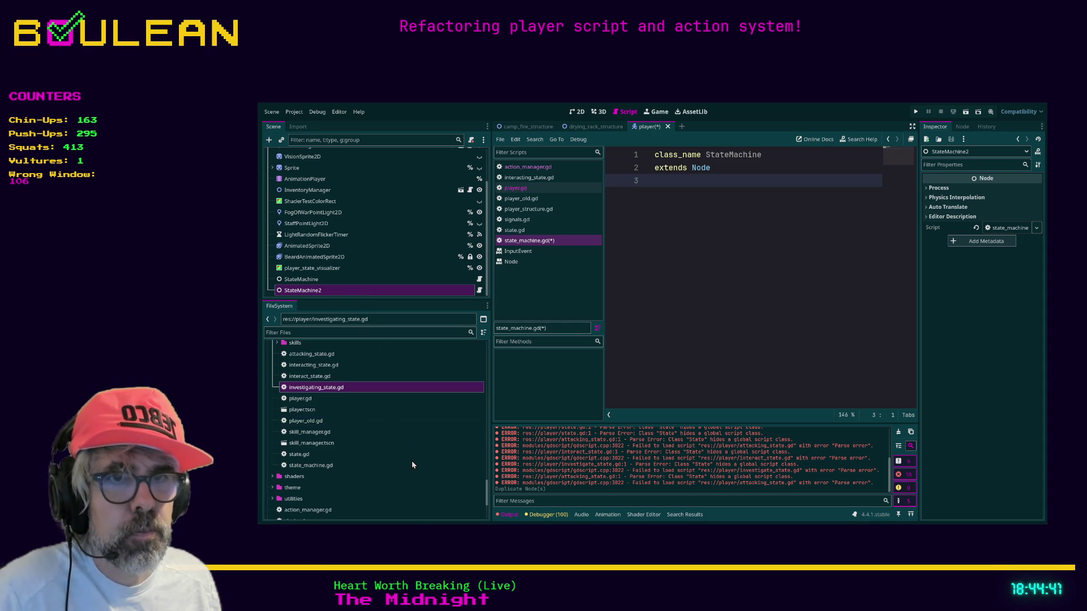
Delete the accidental StateMachine2 duplicate and return focus to the FileSystem dock.
key("Delete")
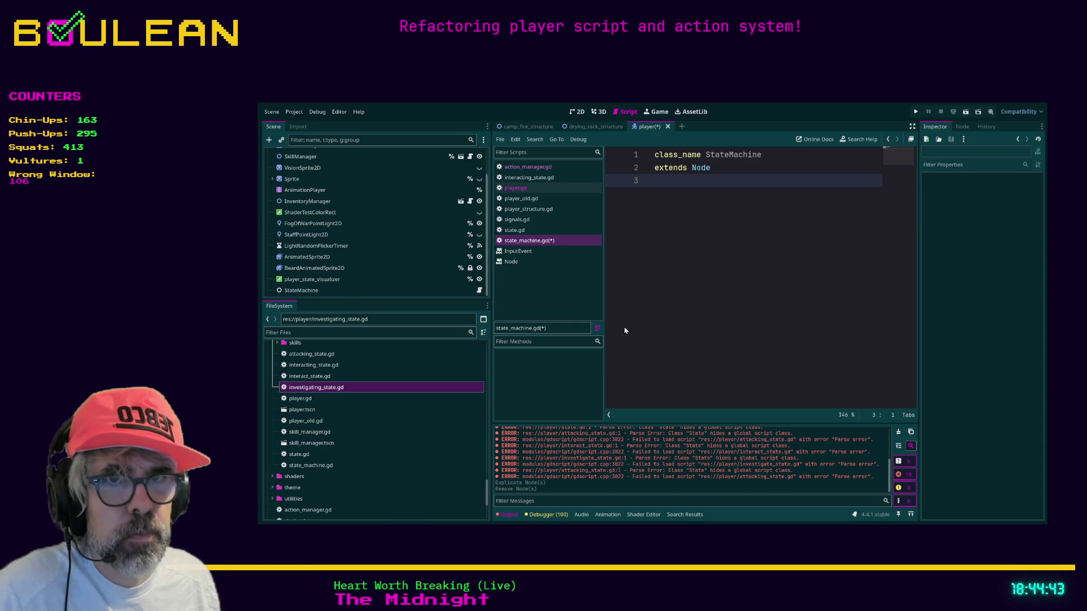
left_click(317, 387)
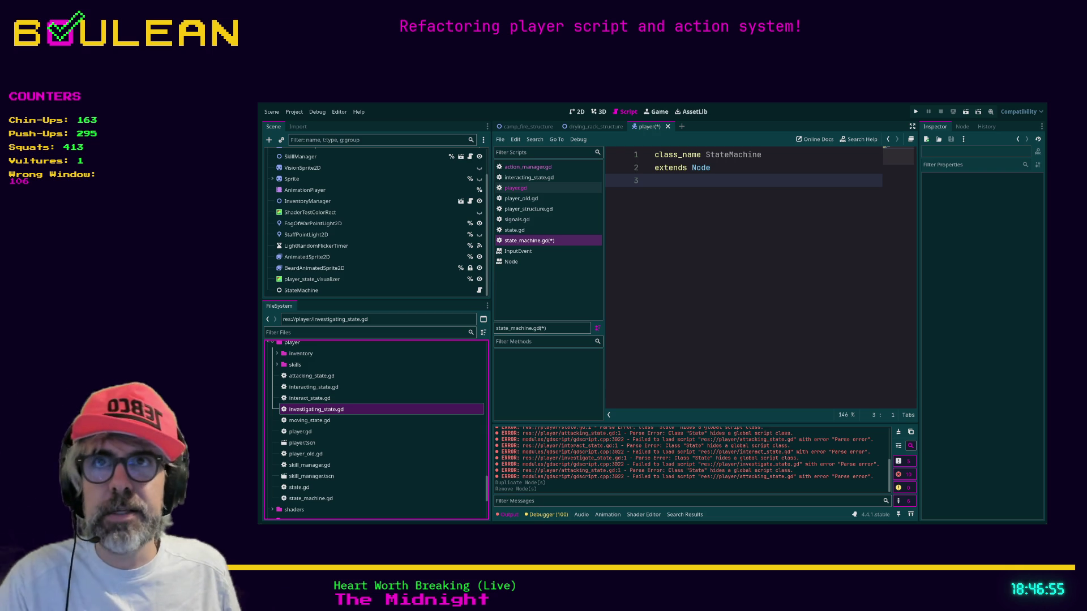
left_click(697, 219)
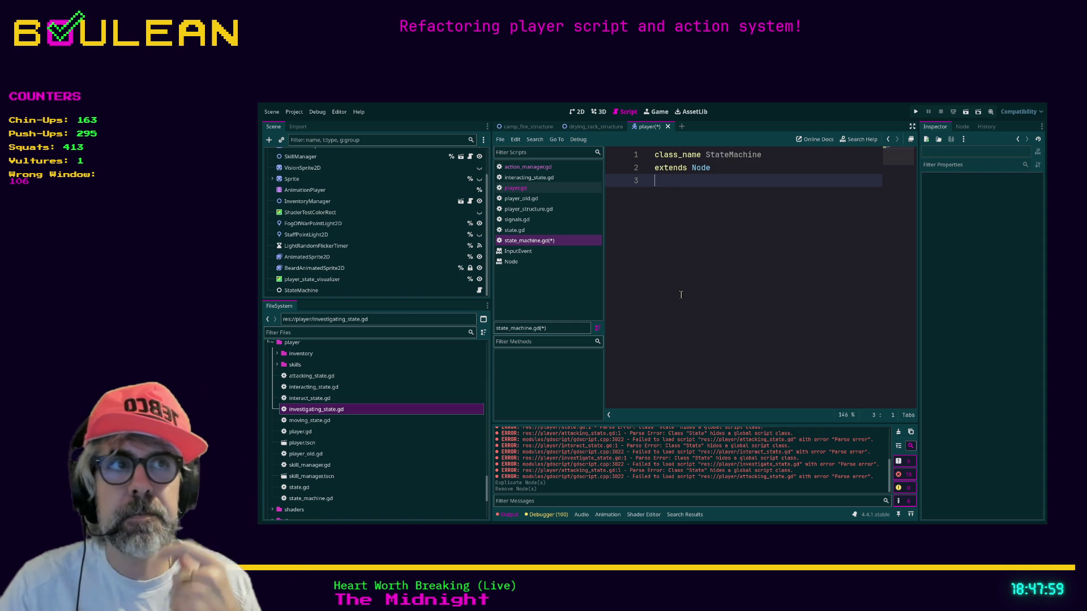
Add a blank line to state_machine.gd, save it, and select the StateMachine node.
key("Return")
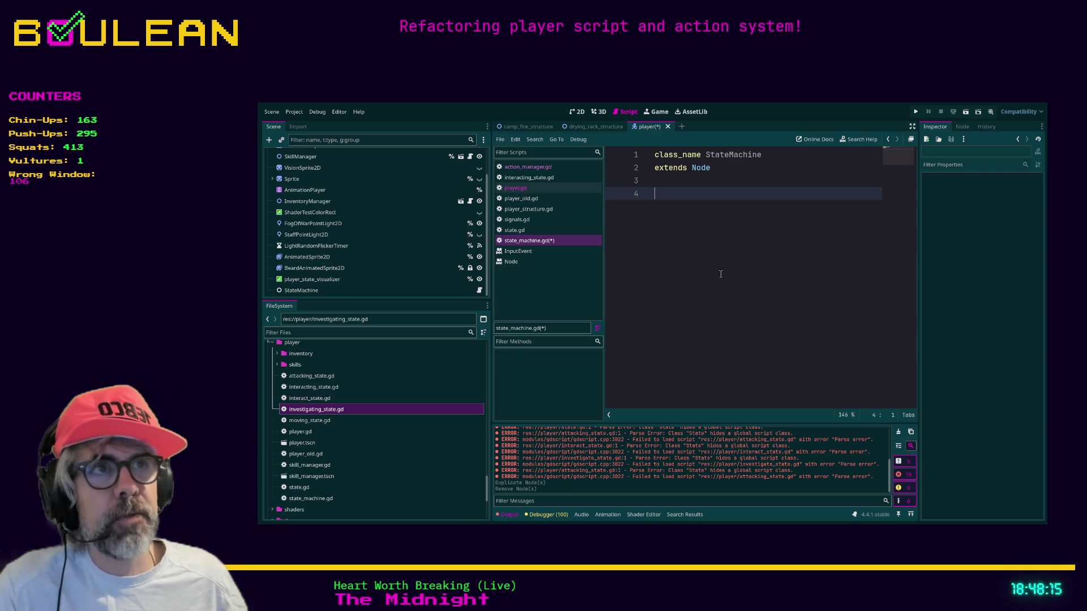
key("ctrl+s")
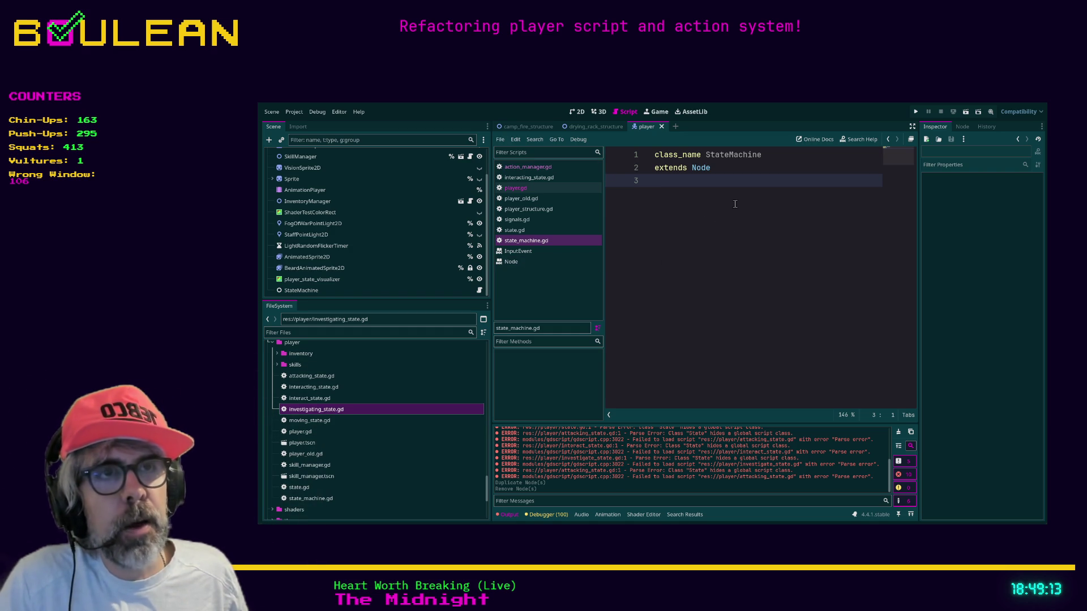
left_click(340, 291)
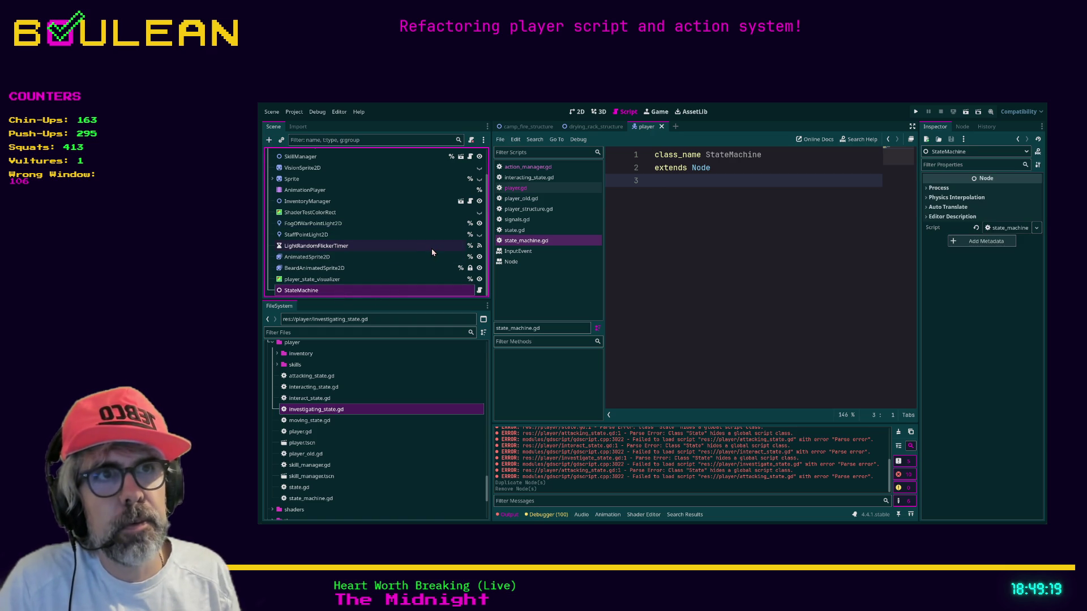
Add a plain Node child named interacting under StateMachine and attach a new interacting.gd script.
key("ctrl+a")
key("Return")
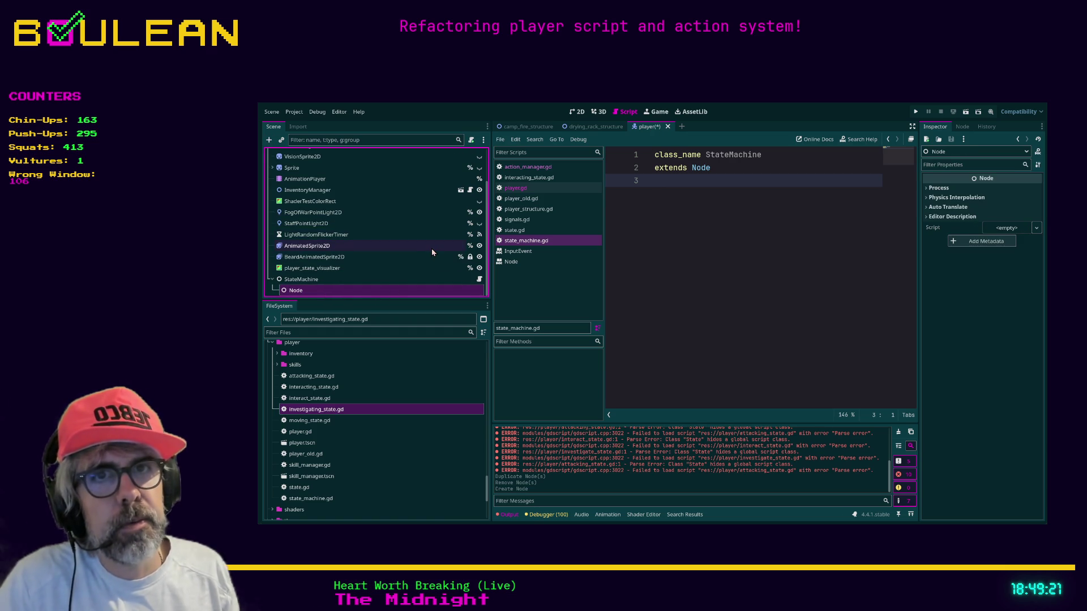
type("interacting")
key("Return")
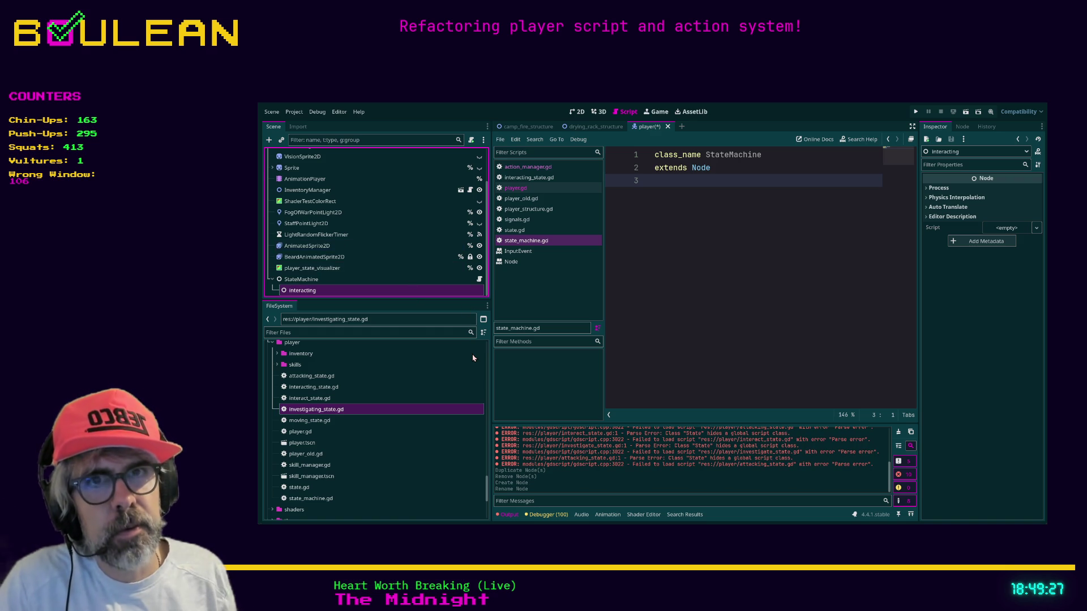
key("Return")
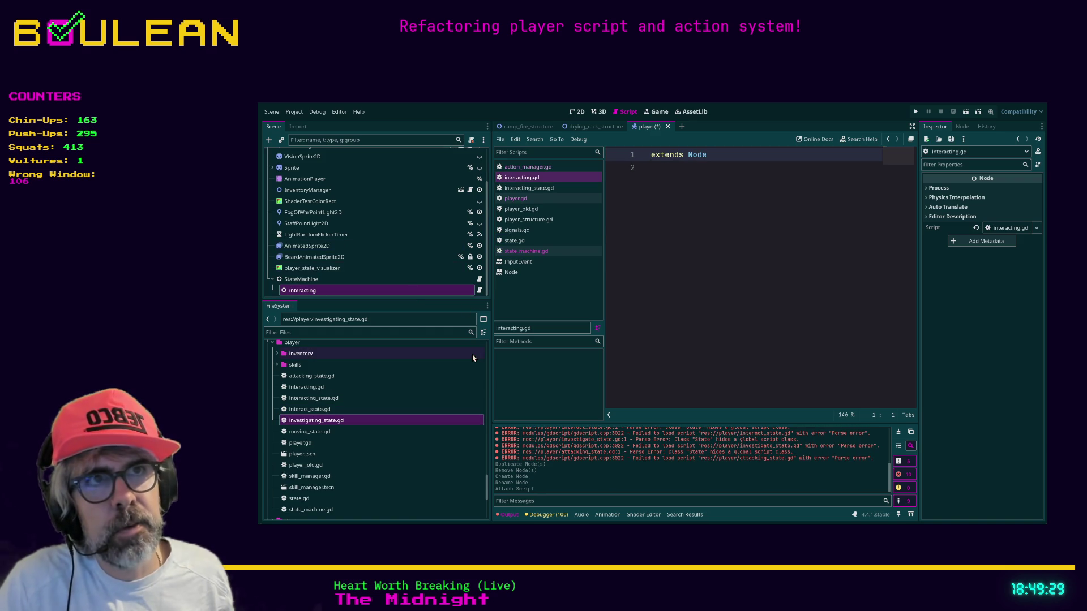
Add an Idle child Node under StateMachine and drag idle_state.gd onto it.
left_click(345, 279)
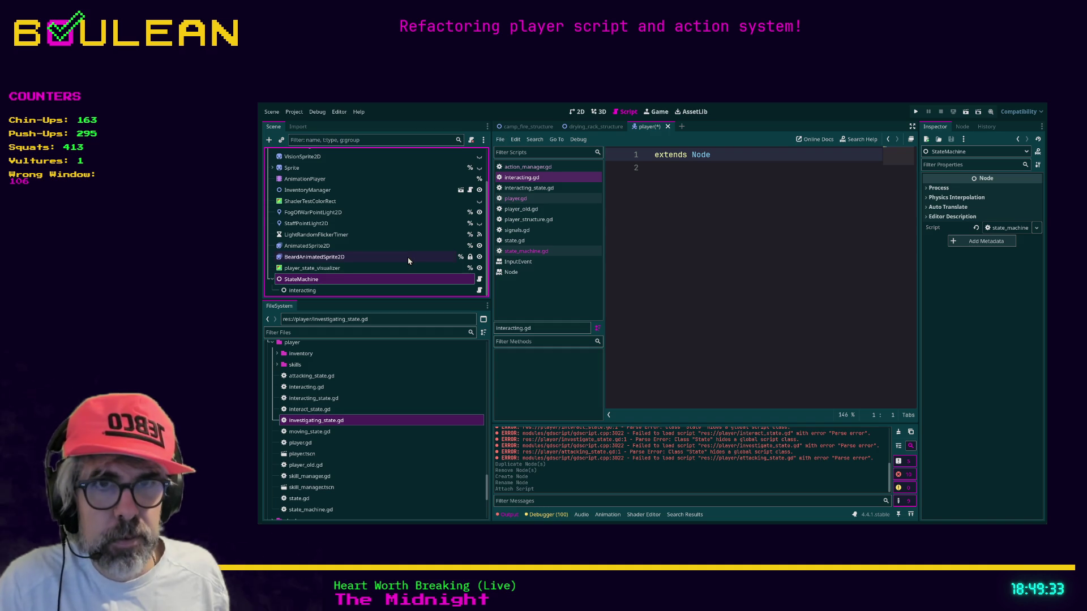
left_click(321, 424)
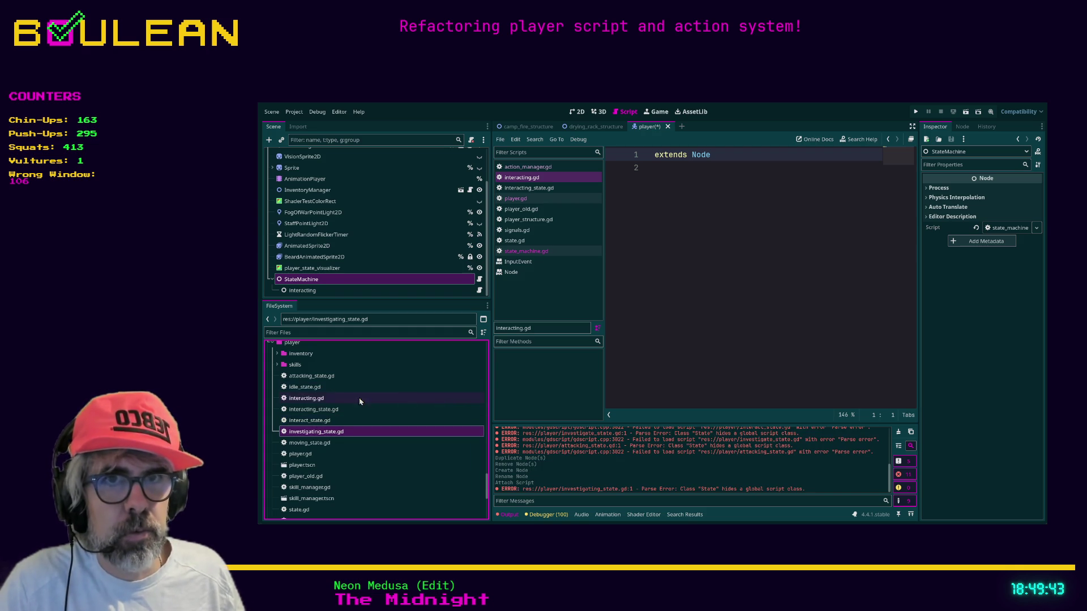
left_click(336, 388)
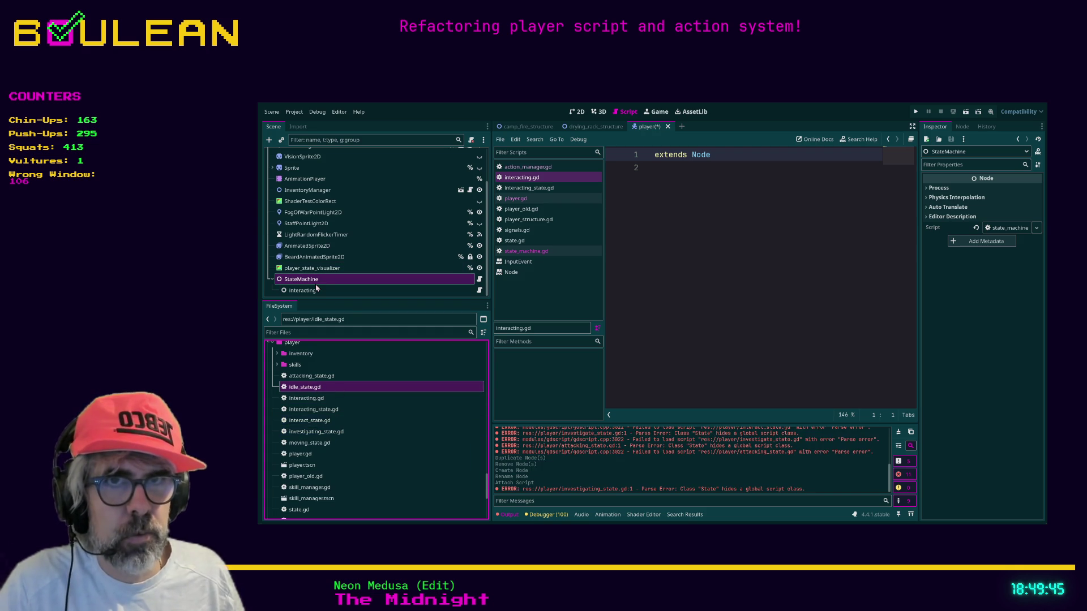
left_click(321, 281)
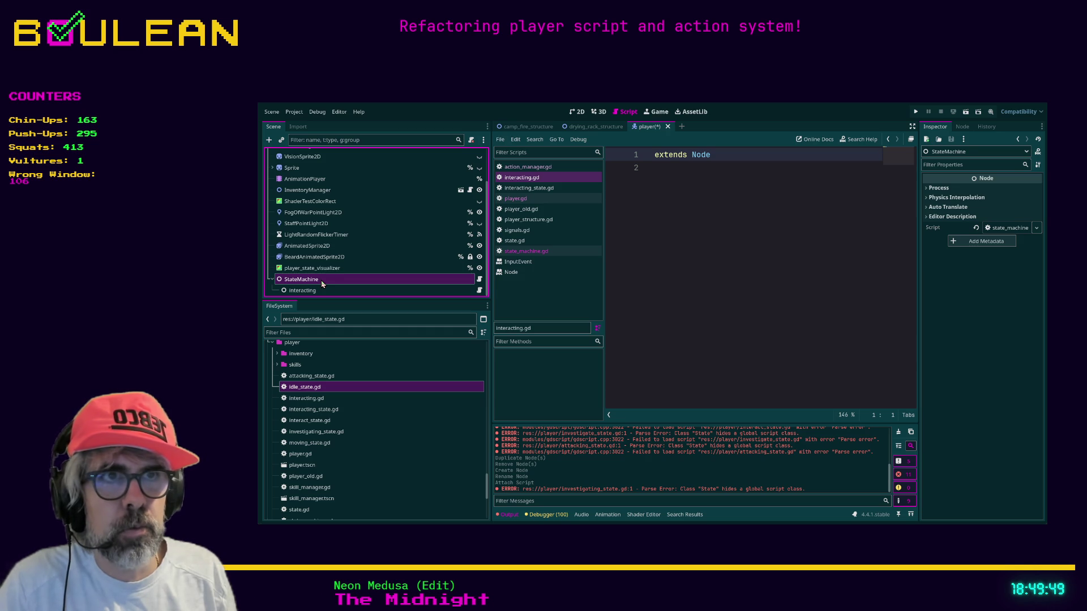
key("ctrl+a")
key("Return")
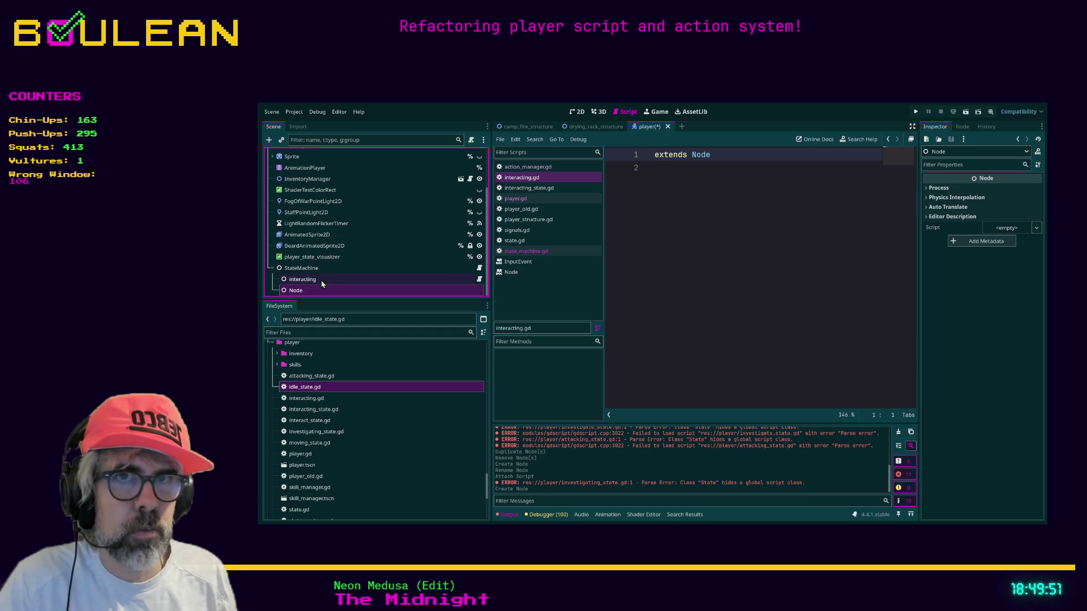
key("F2")
type("Idle")
key("Return")
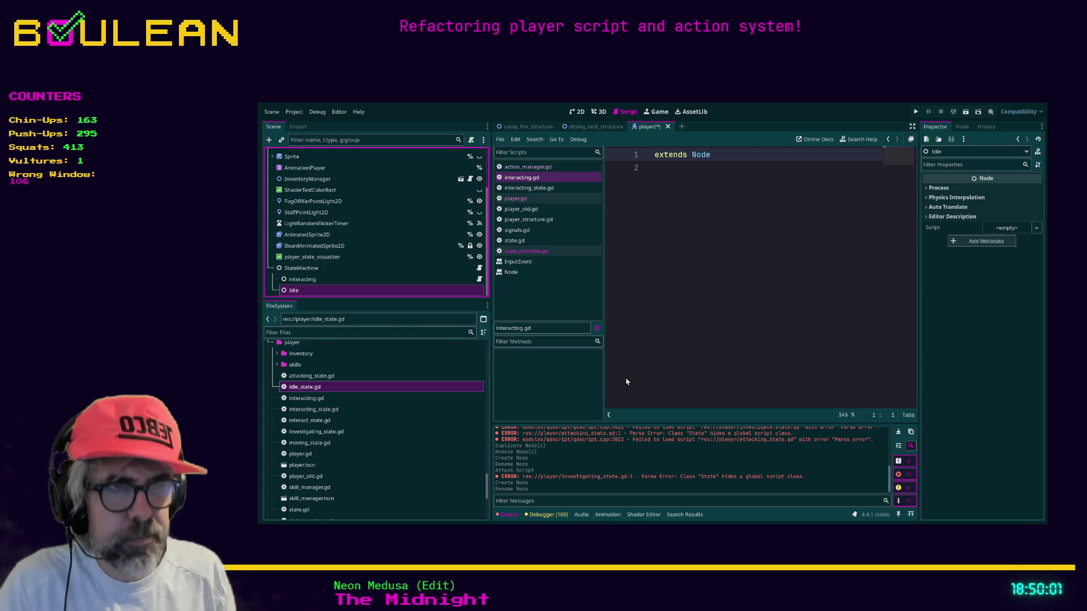
left_click_drag(304, 387, 294, 290)
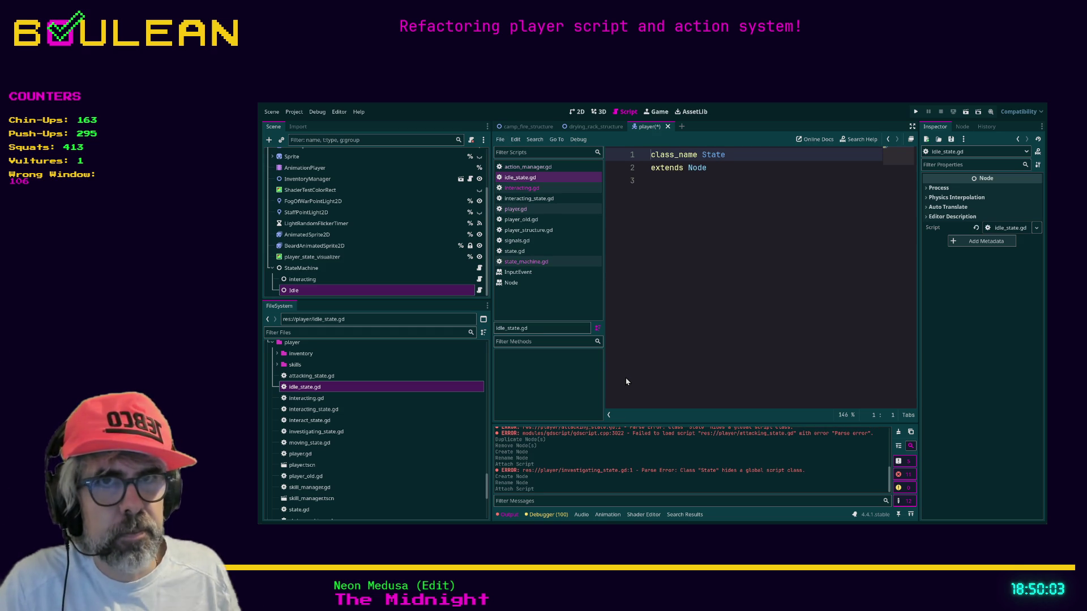
Delete the interacting.gd file, then undo to restore the interacting node's script.
left_click(343, 400)
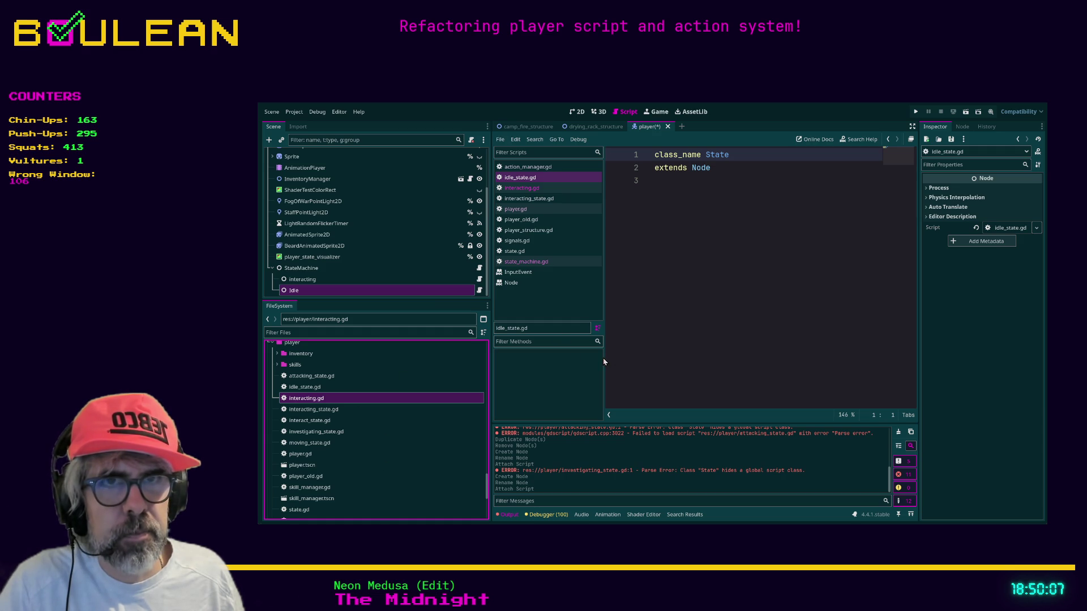
key("Delete")
left_click(422, 282)
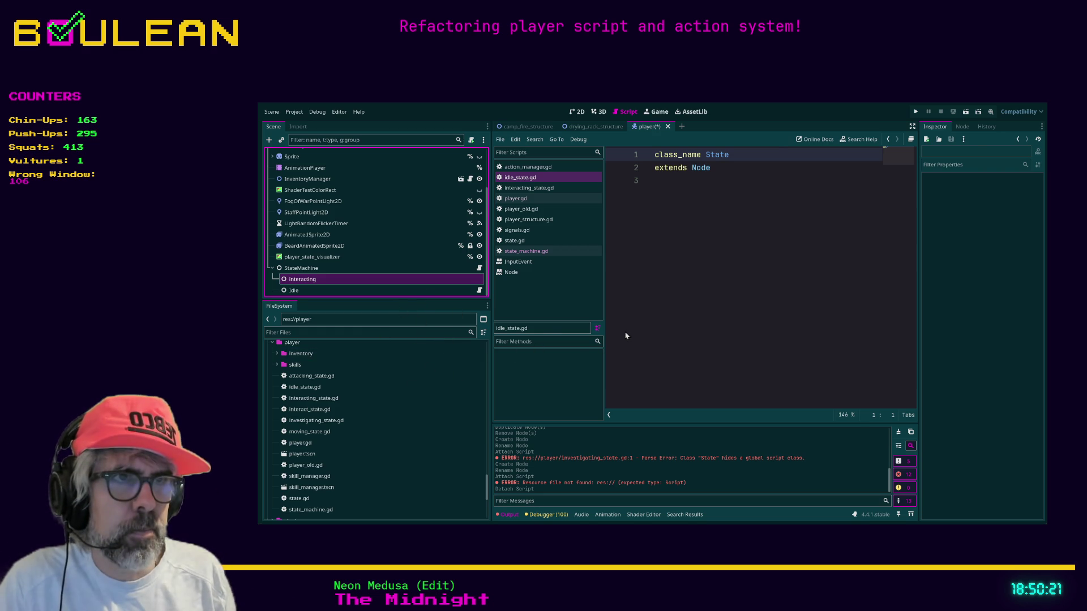
key("ctrl+z")
Rename the StateMachine children to interactingState and IdleState, then select idle_state.gd.
left_click(390, 278)
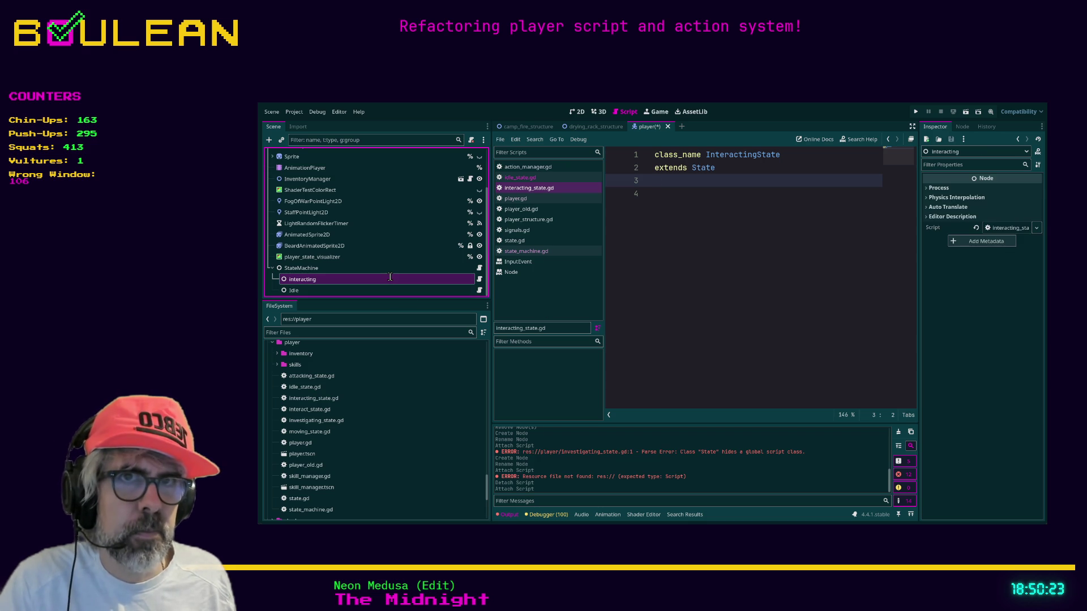
type("State")
key("Return")
key("Down")
type("State")
key("Return")
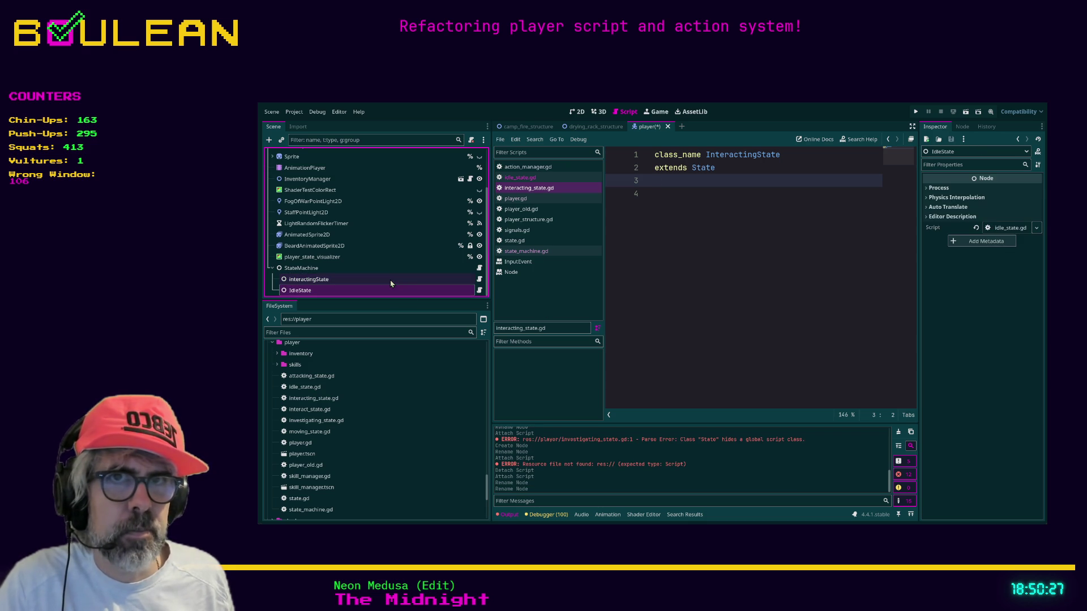
left_click(368, 268)
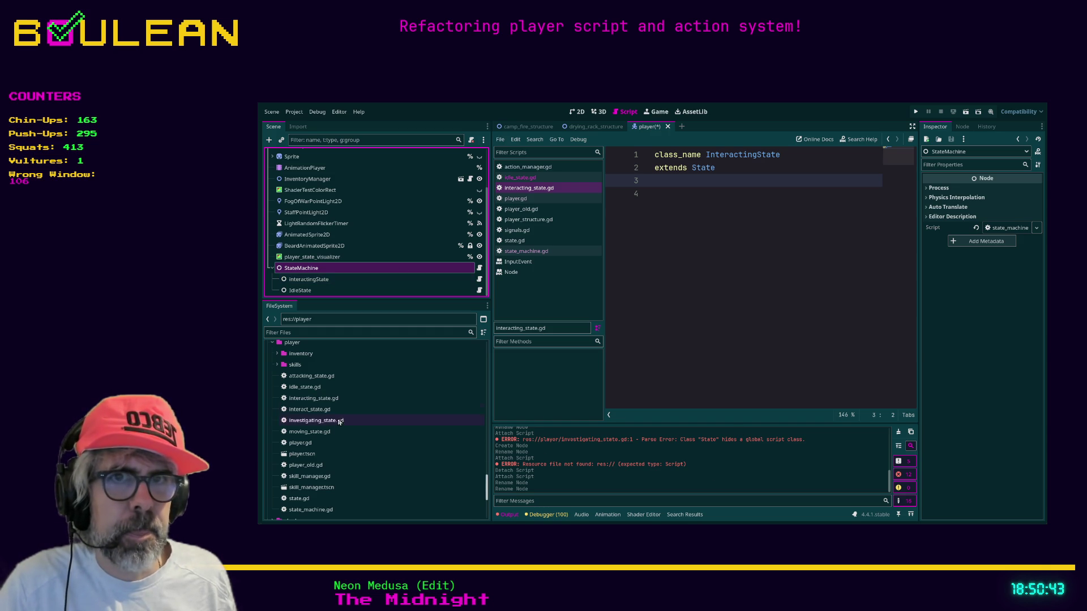
left_click(324, 389)
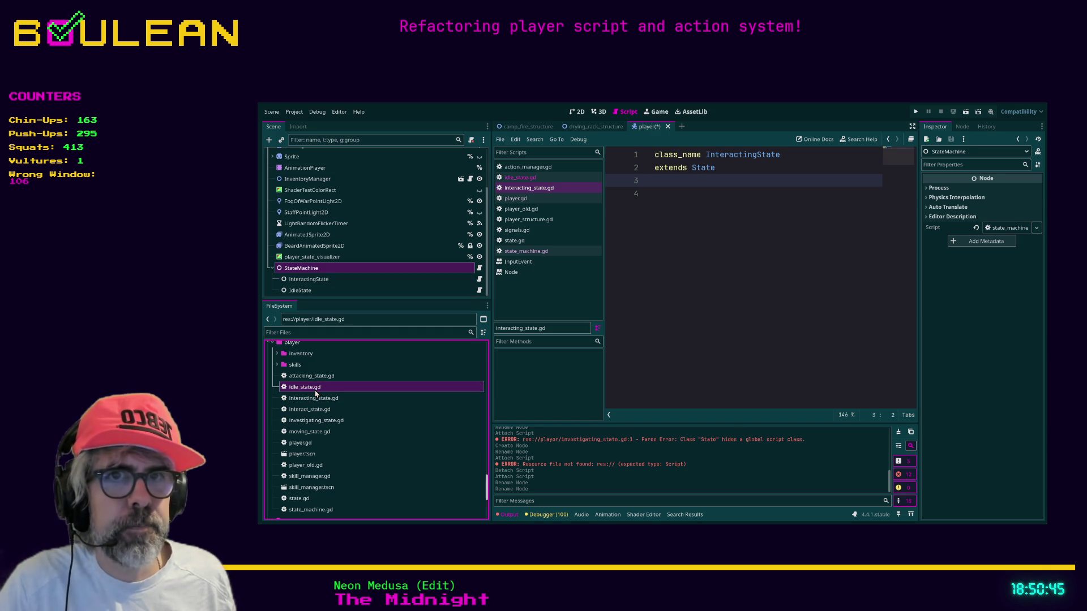
Open idle_state.gd and change its base class to extends State.
double_click(319, 389)
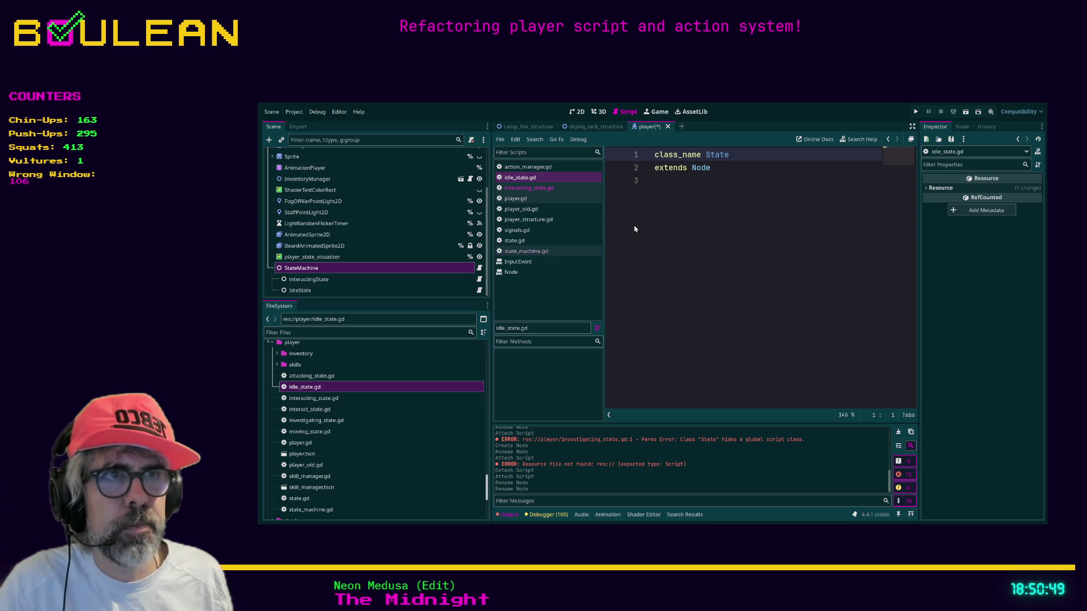
key("Down")
key("End")
key("BackSpace")
key("BackSpace")
key("BackSpace")
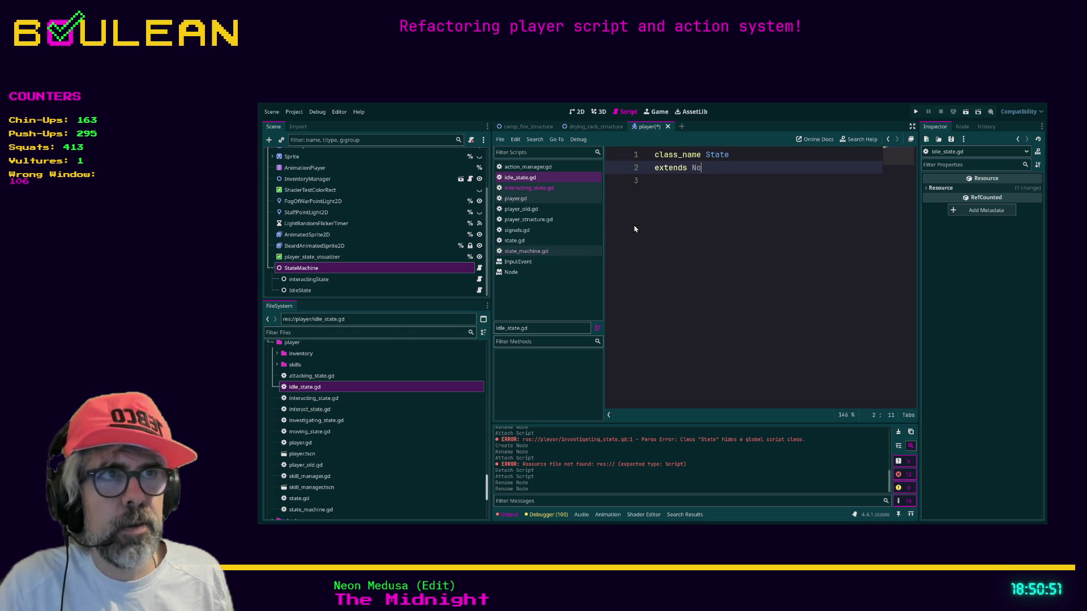
type("State")
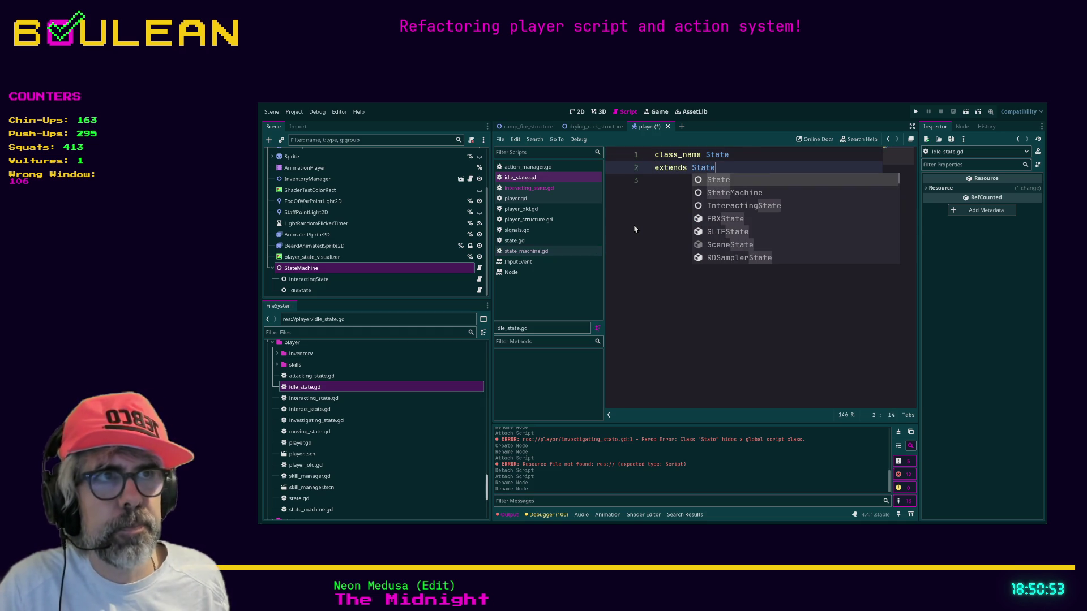
key("Escape")
Set idle_state.gd's class_name to IdleState, save it, and open state.gd at its class_name line.
left_click(742, 153)
key("BackSpace")
key("BackSpace")
key("BackSpace")
type("U")
key("BackSpace")
type("IdleState")
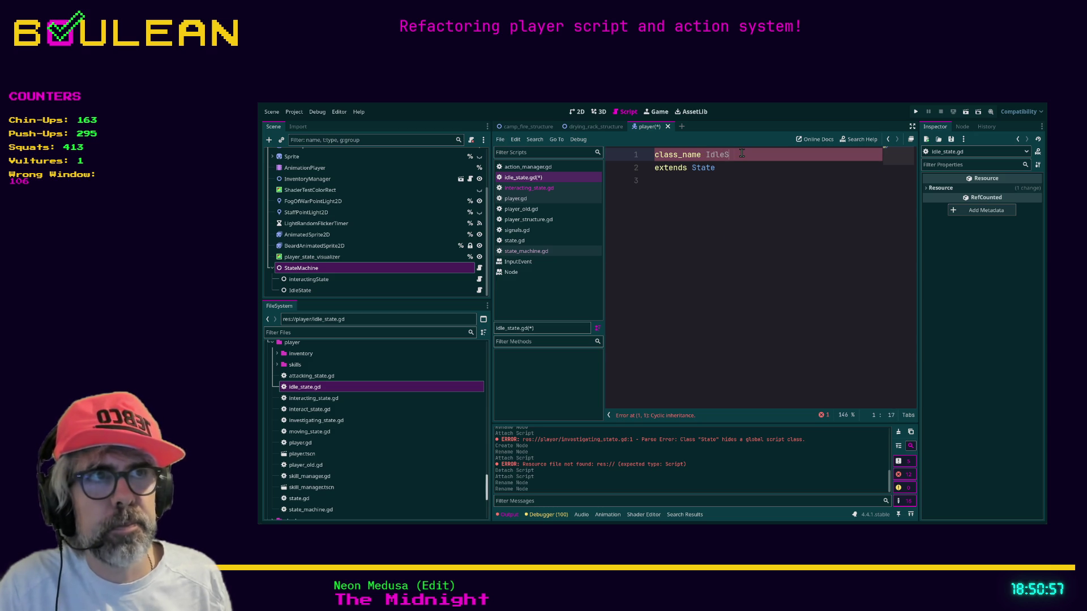
left_click(725, 221)
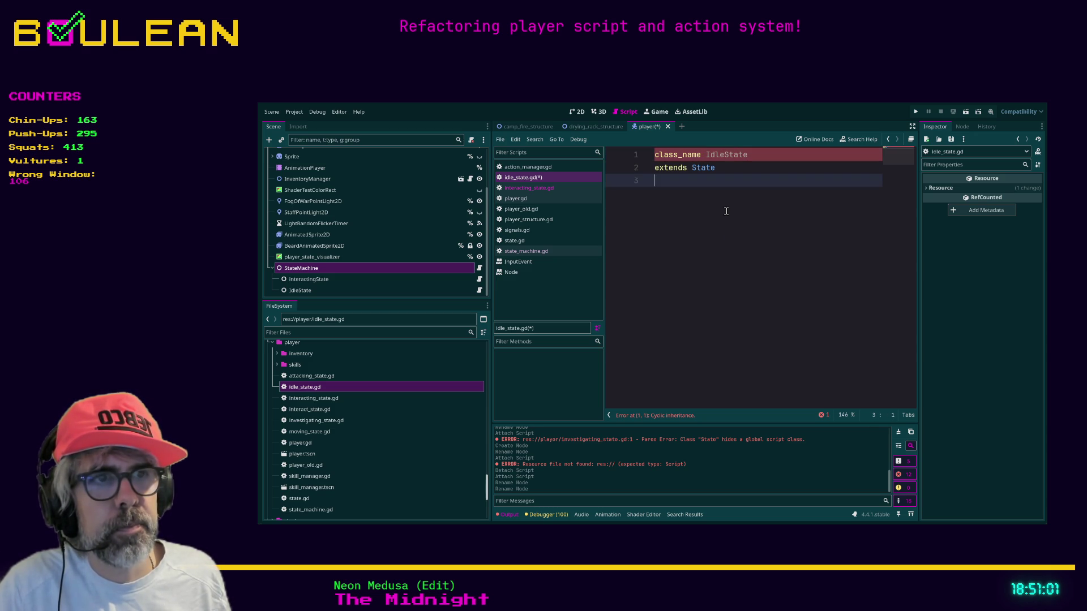
key("ctrl+s")
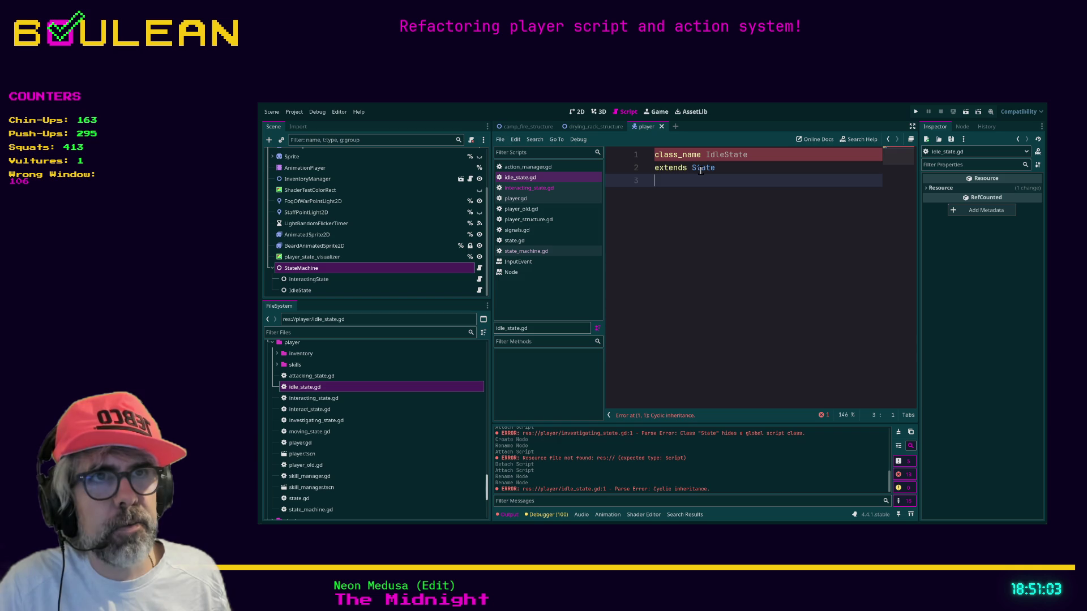
left_click(530, 244)
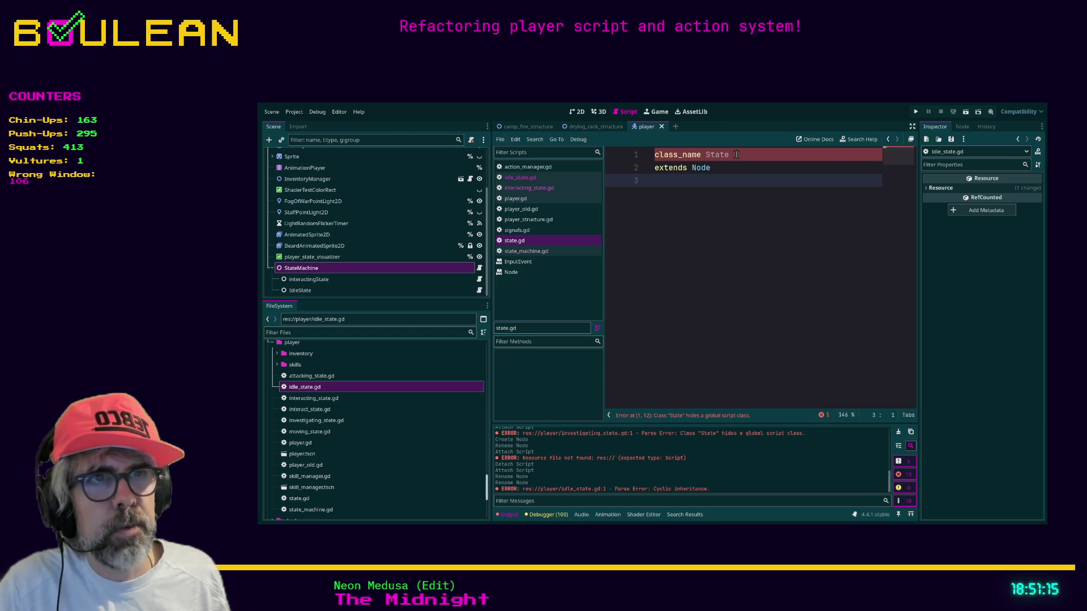
left_click(736, 154)
Try renaming the class in state.gd, revert it, and check player.gd's States enum.
type("s")
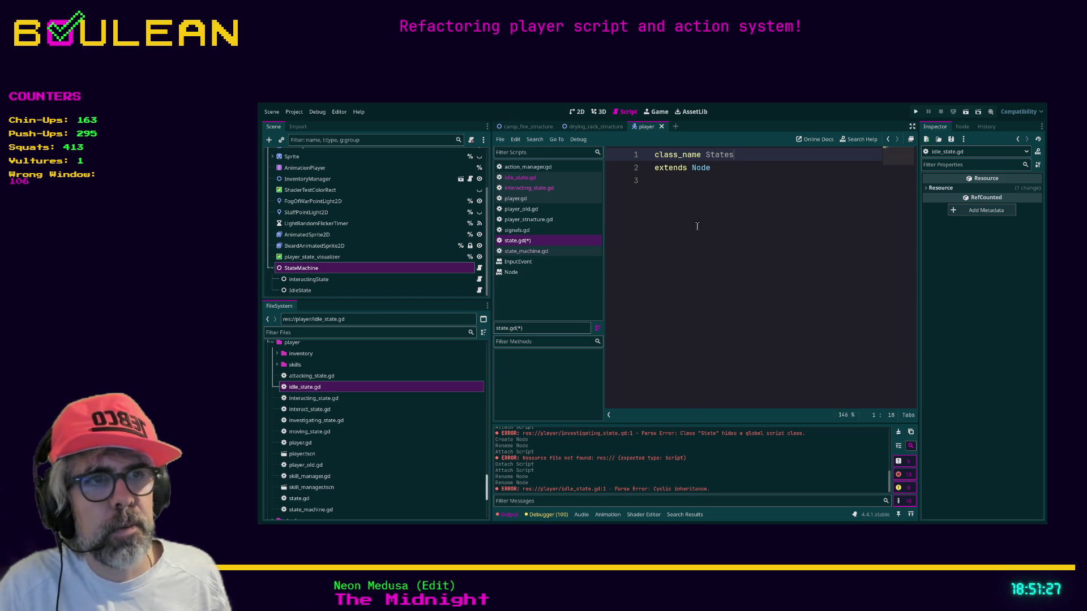
key("BackSpace")
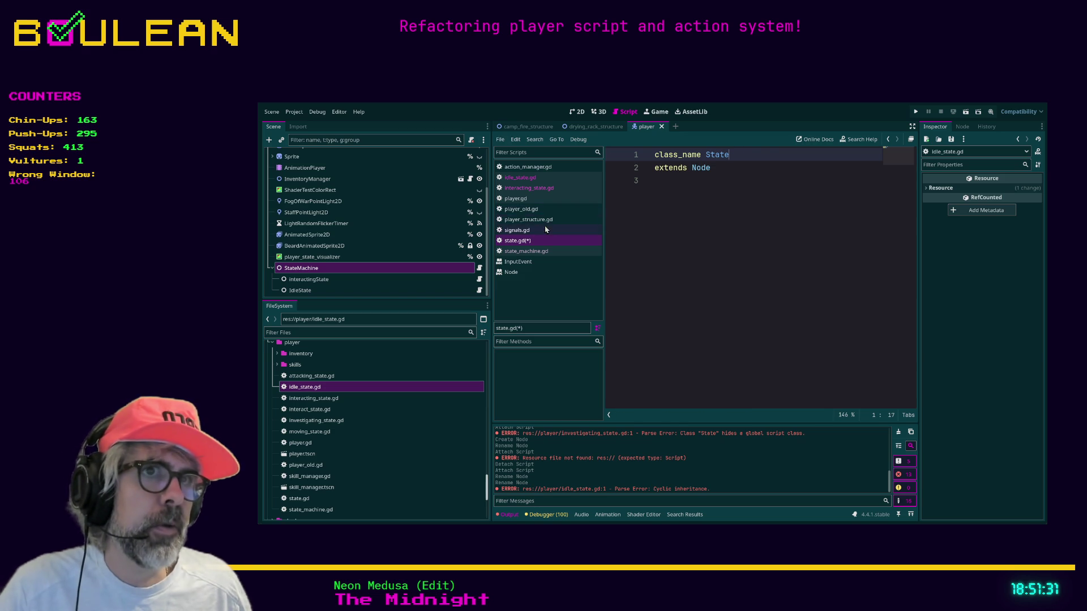
left_click(525, 202)
scroll(713, 255, "up", 10)
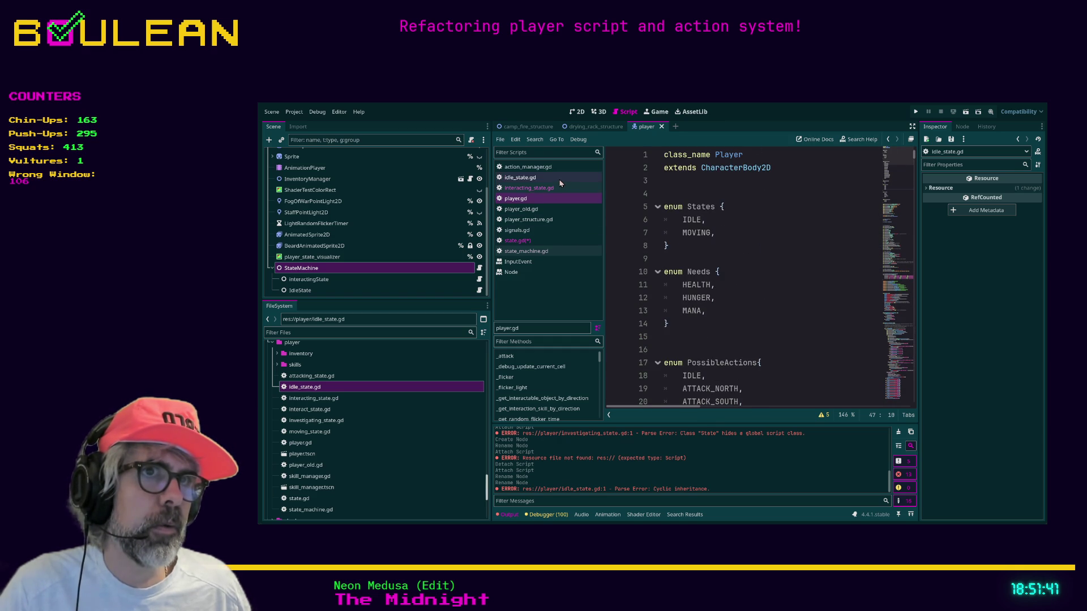
left_click(534, 240)
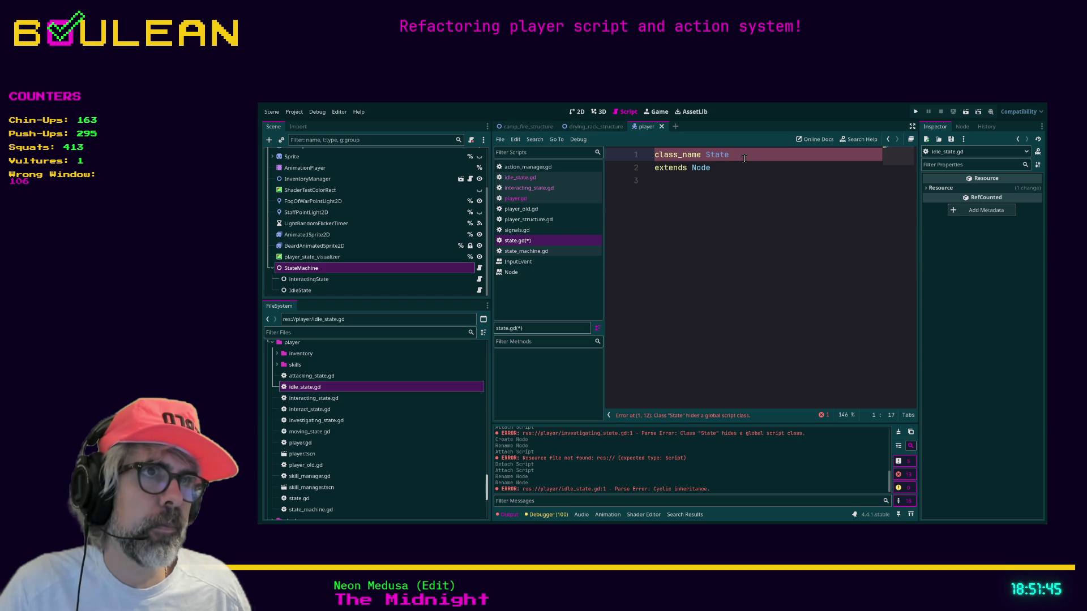
Rename the base class to States and save, then jump from interacting_state.gd to State's definition.
type("s")
left_click(636, 230)
key("ctrl+s")
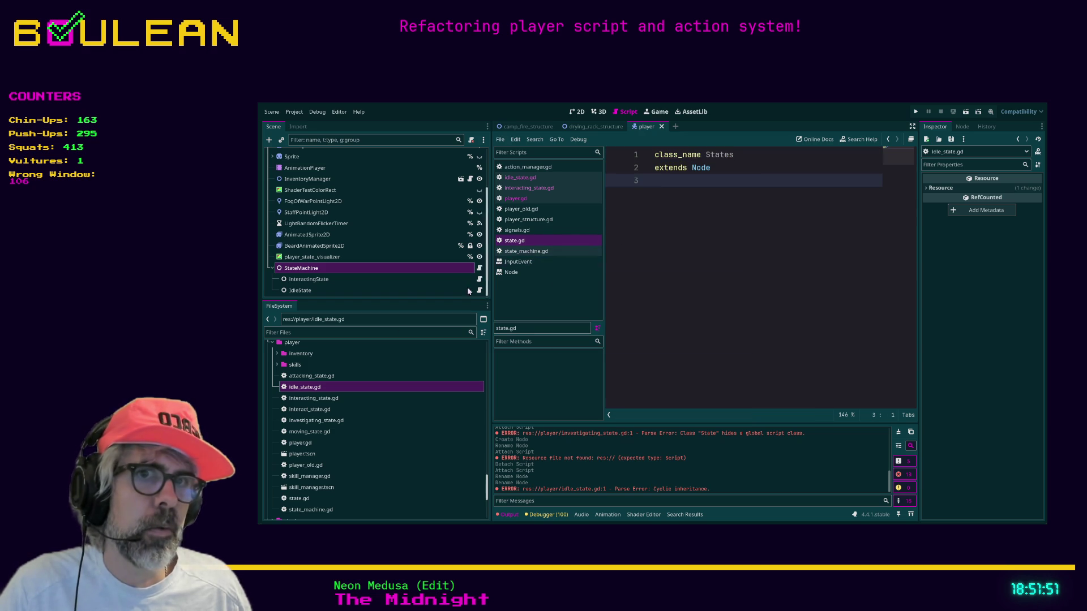
double_click(311, 399)
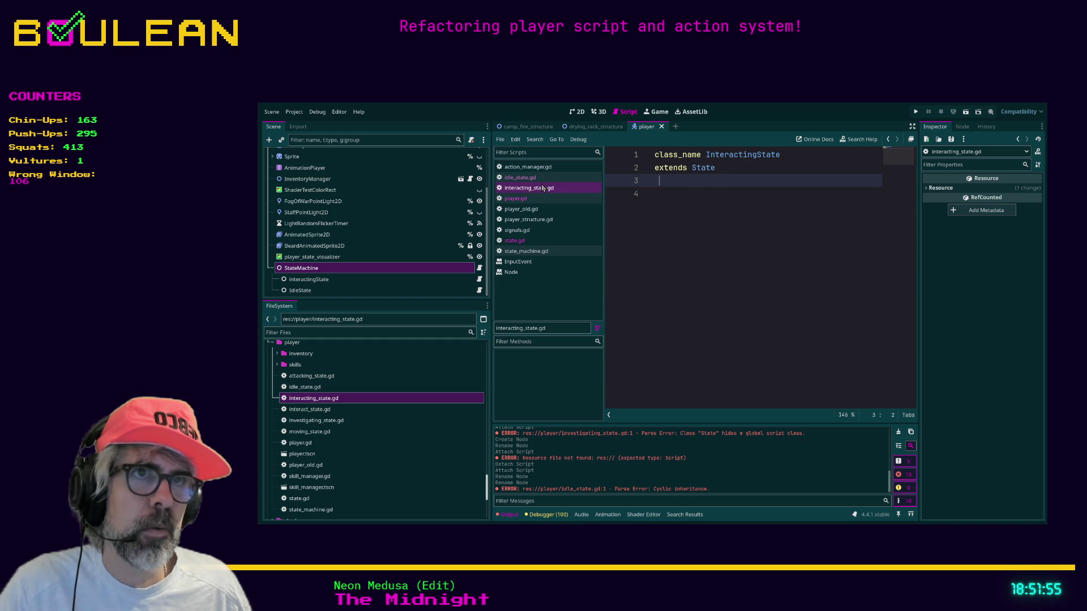
left_click(701, 174, "ctrl")
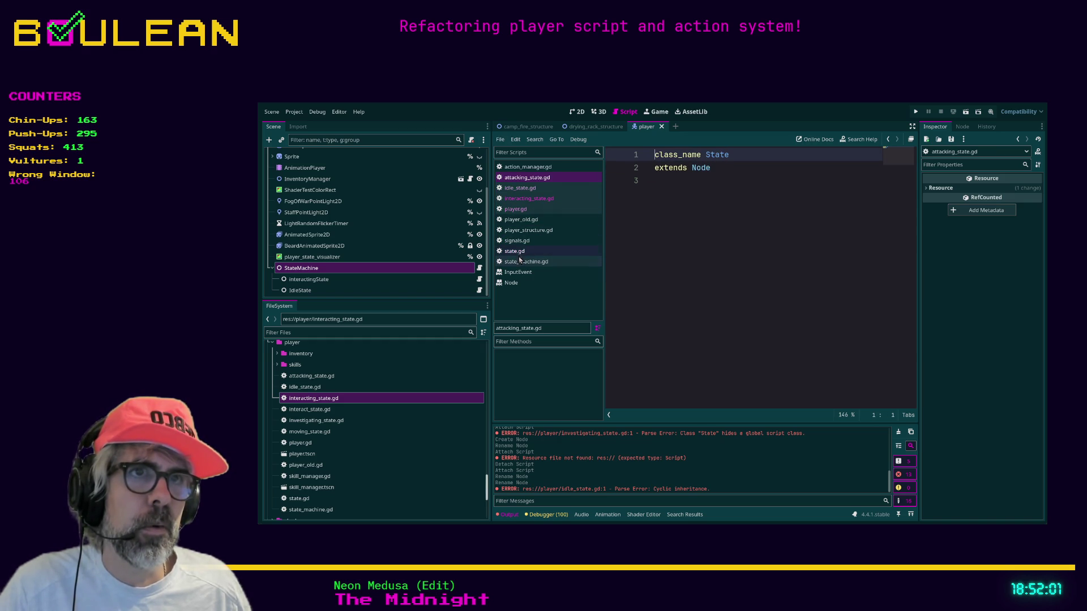
Select state.gd in the project files, glance at state_machine.gd, and close state.gd.
scroll(369, 416, "down", 1)
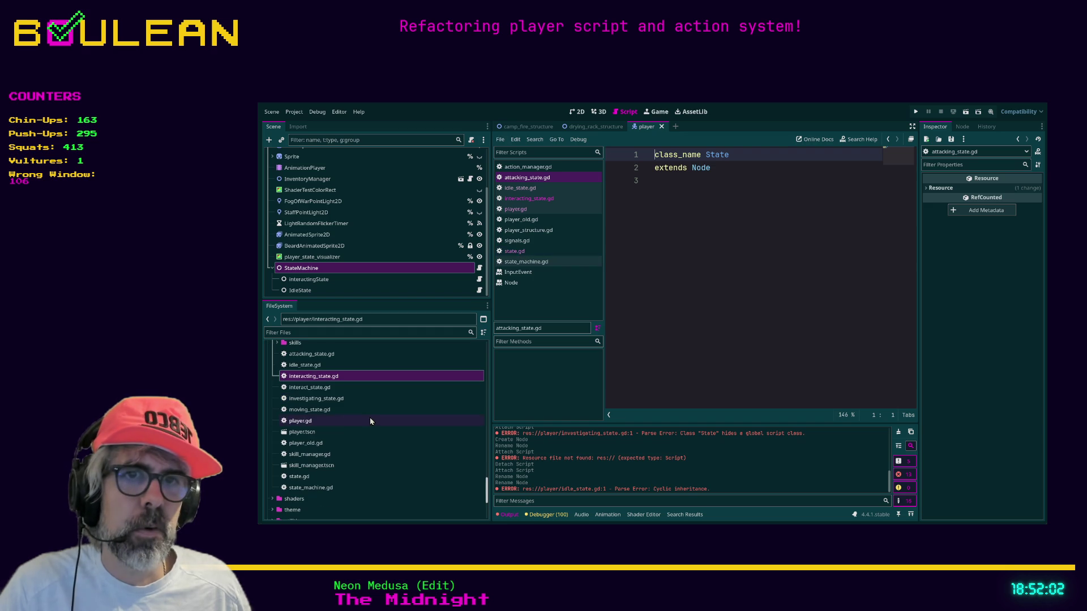
left_click(298, 481)
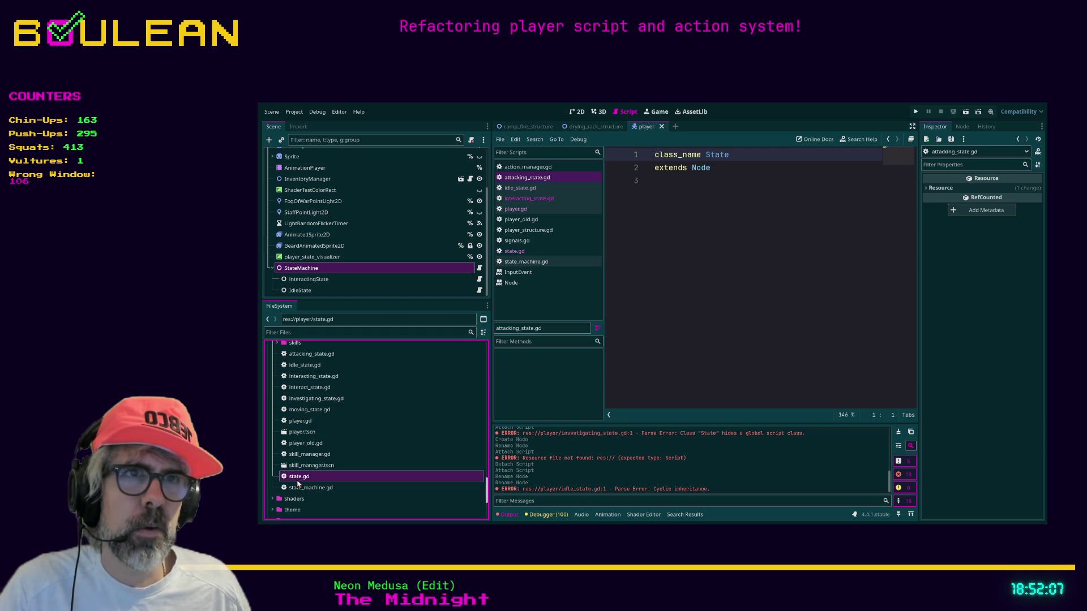
left_click(516, 262)
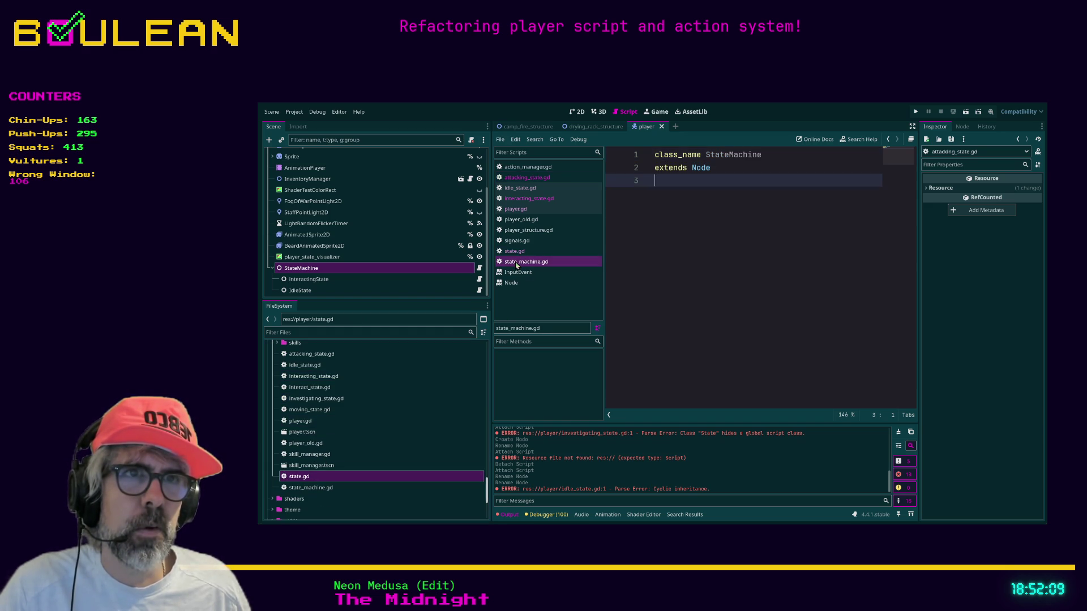
left_click(524, 252)
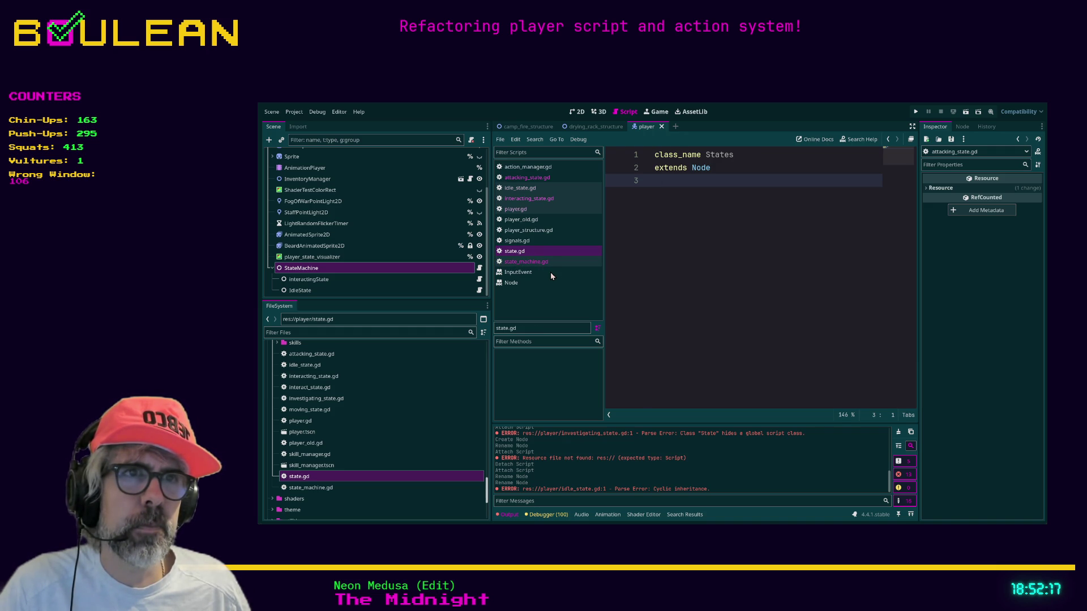
key("ctrl+w")
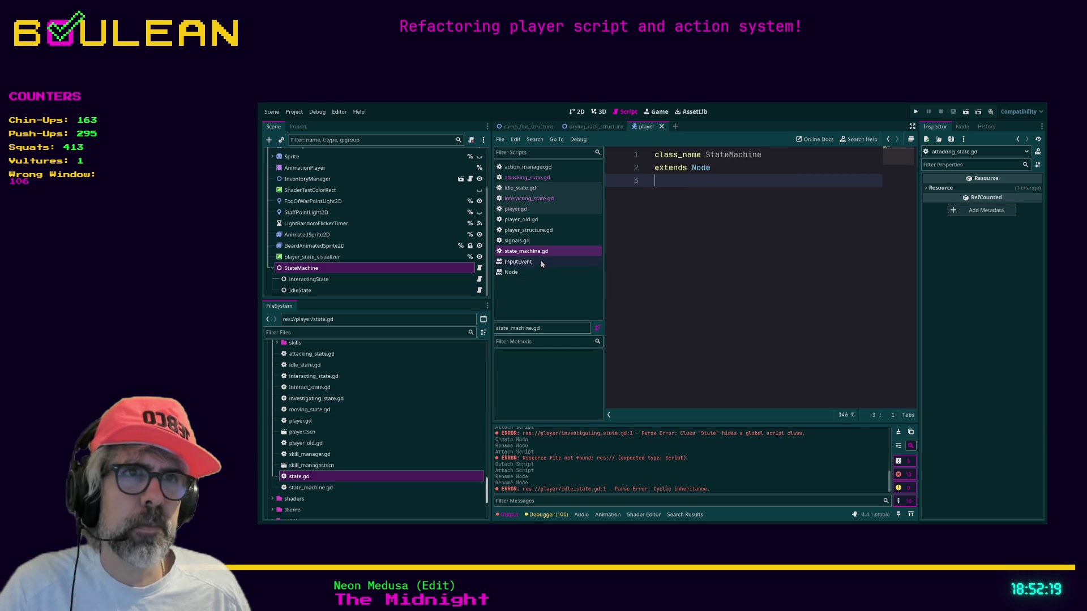
Filter the project files by 'state' and reopen state.gd.
left_click(392, 333)
type("state")
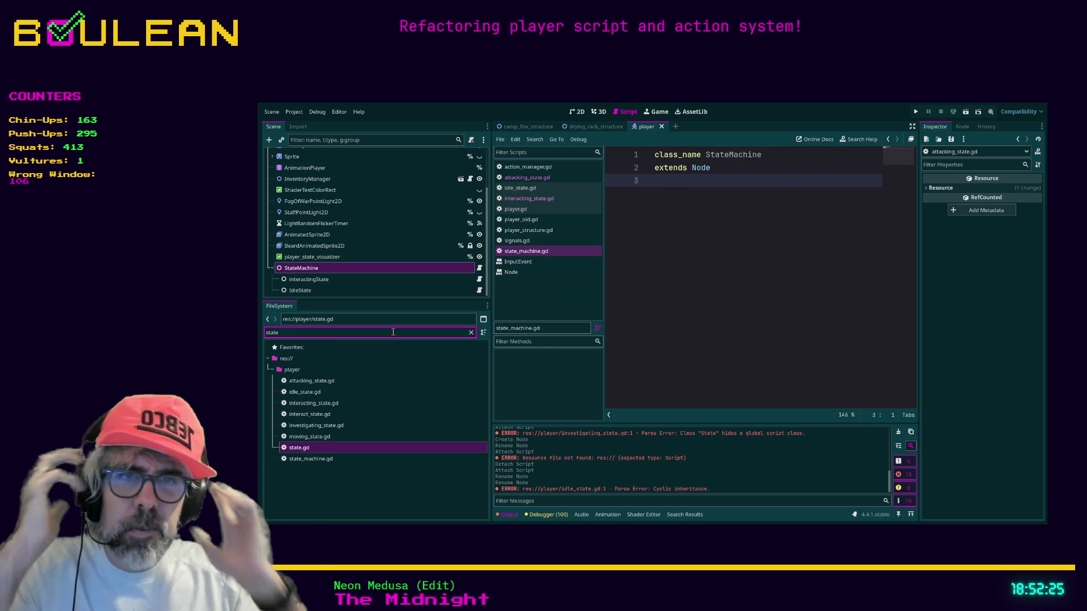
left_click(306, 448)
double_click(303, 450)
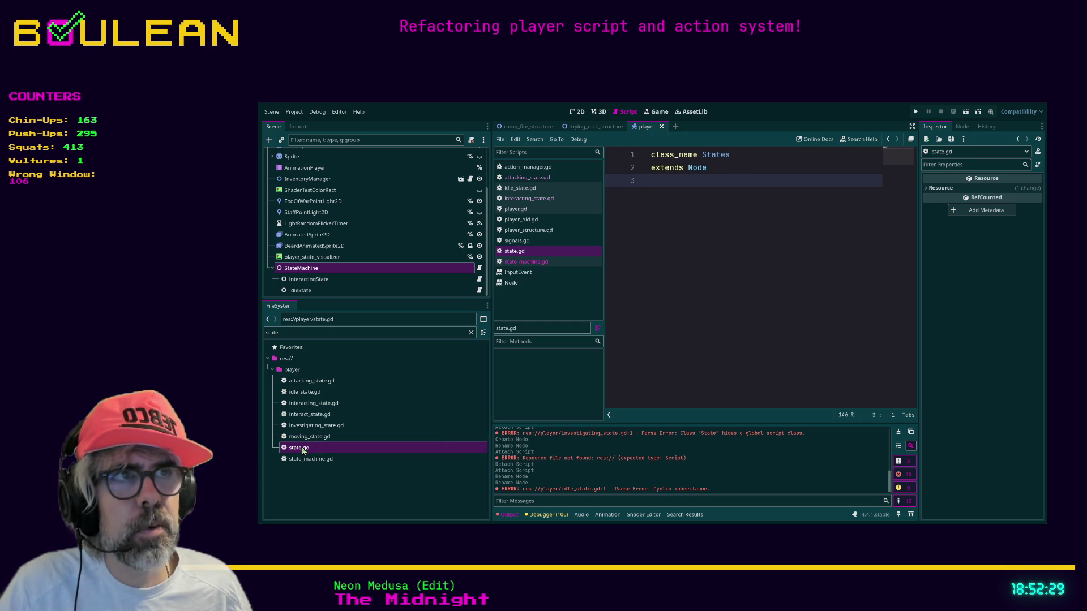
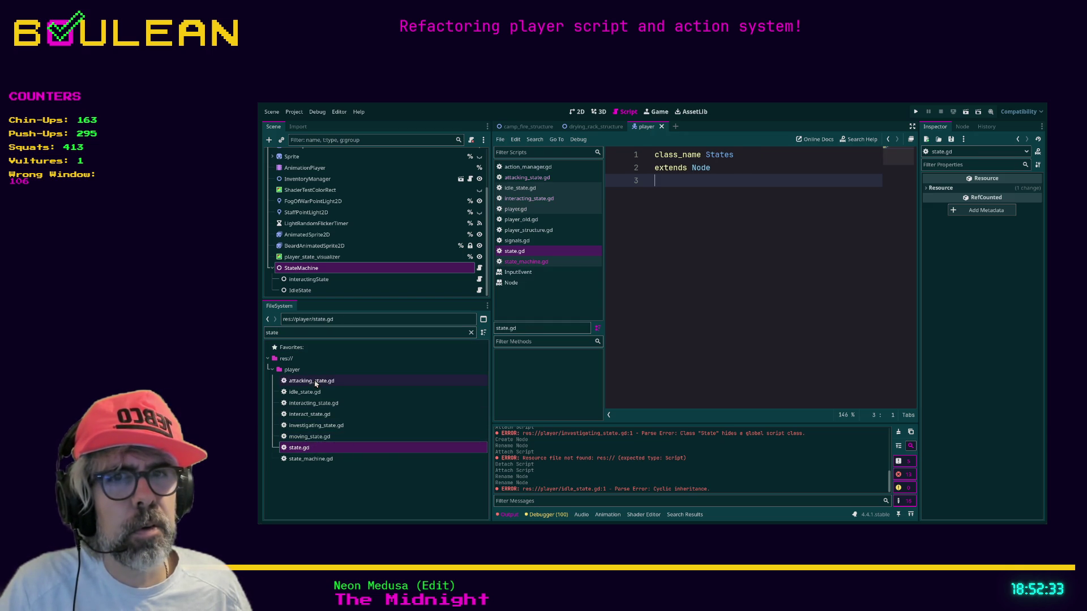
Change line 1 of state.gd to 'class_name State', then search the project for 'class_name State'.
left_click(737, 157)
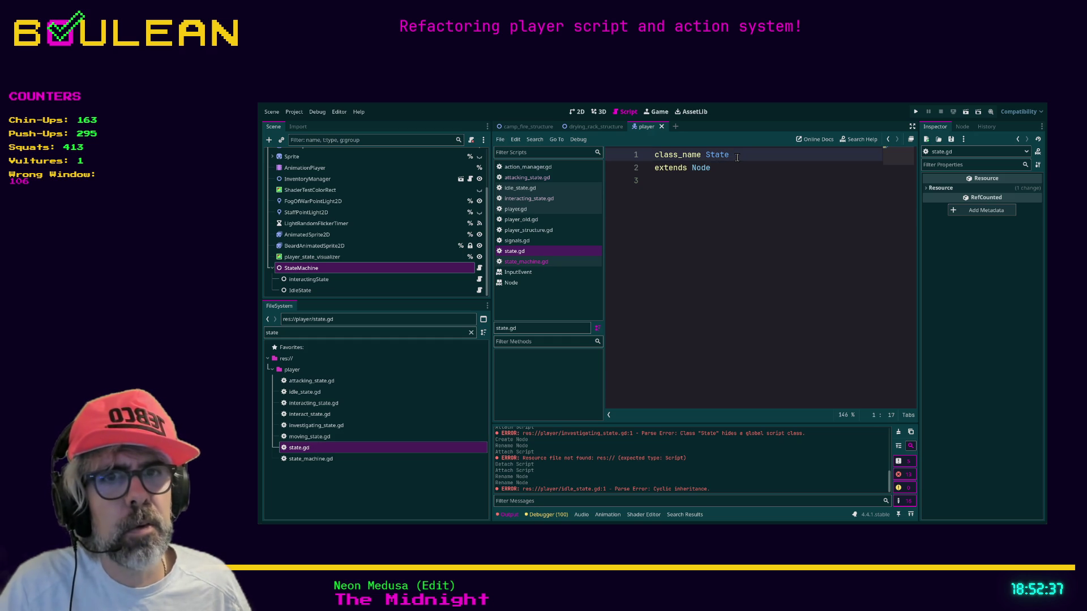
left_click(730, 201)
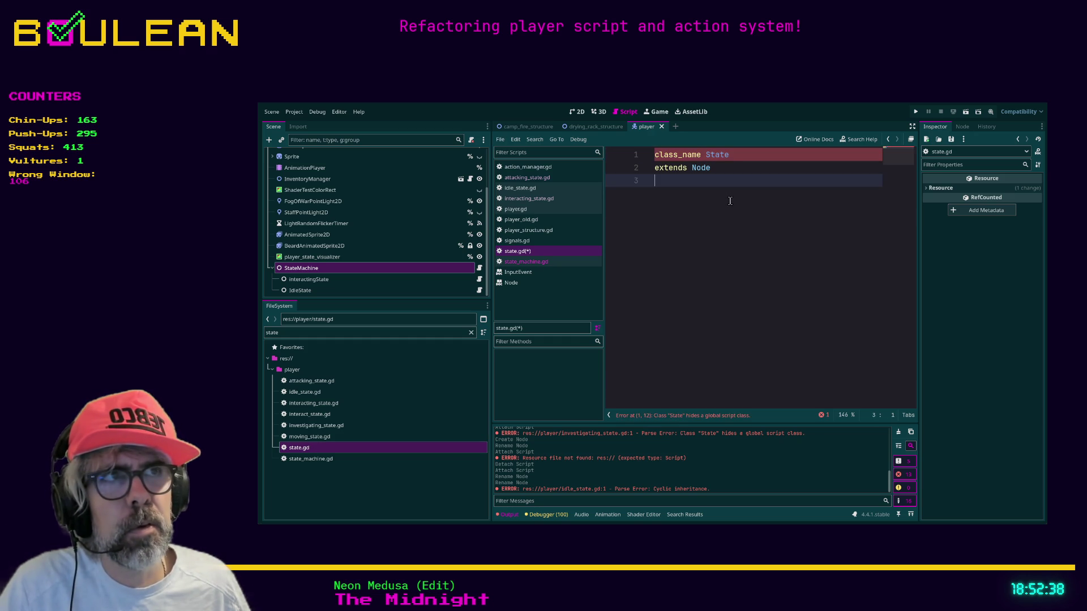
left_click(736, 155)
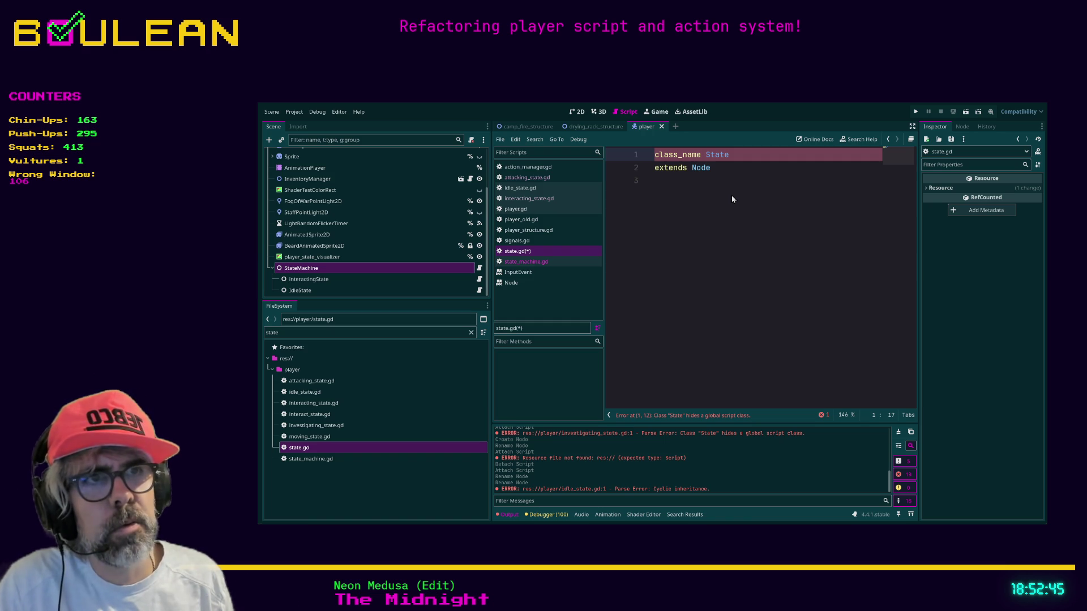
key("ctrl+shift+f")
key("Return")
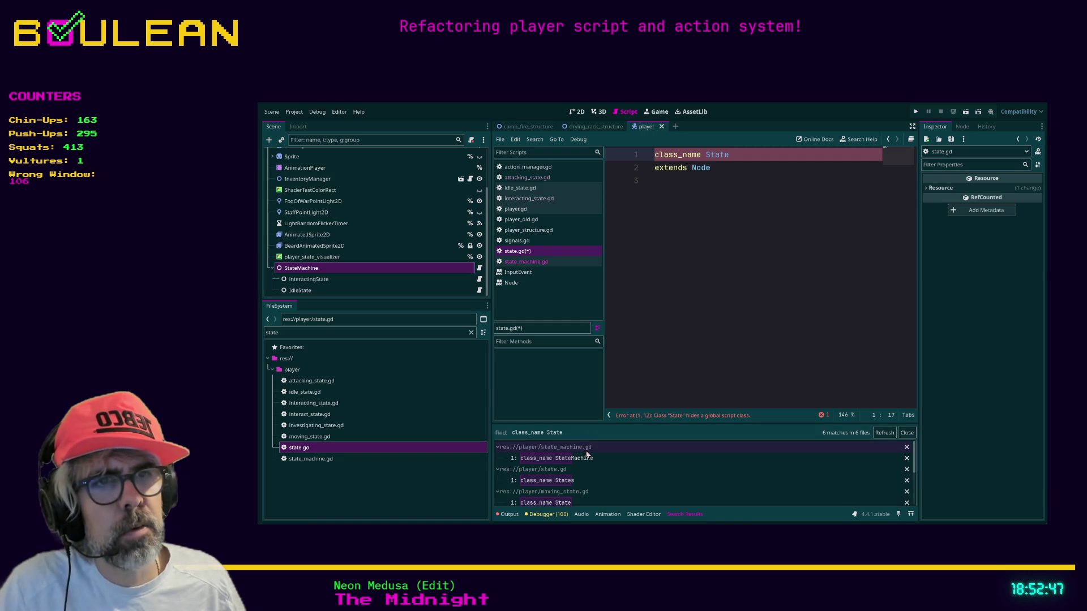
From the search results, open state_machine.gd, state.gd, moving_state.gd, idle_state.gd and interacting_state.gd to inspect them.
left_click(589, 458)
left_click_drag(675, 423, 657, 349)
left_click(557, 409)
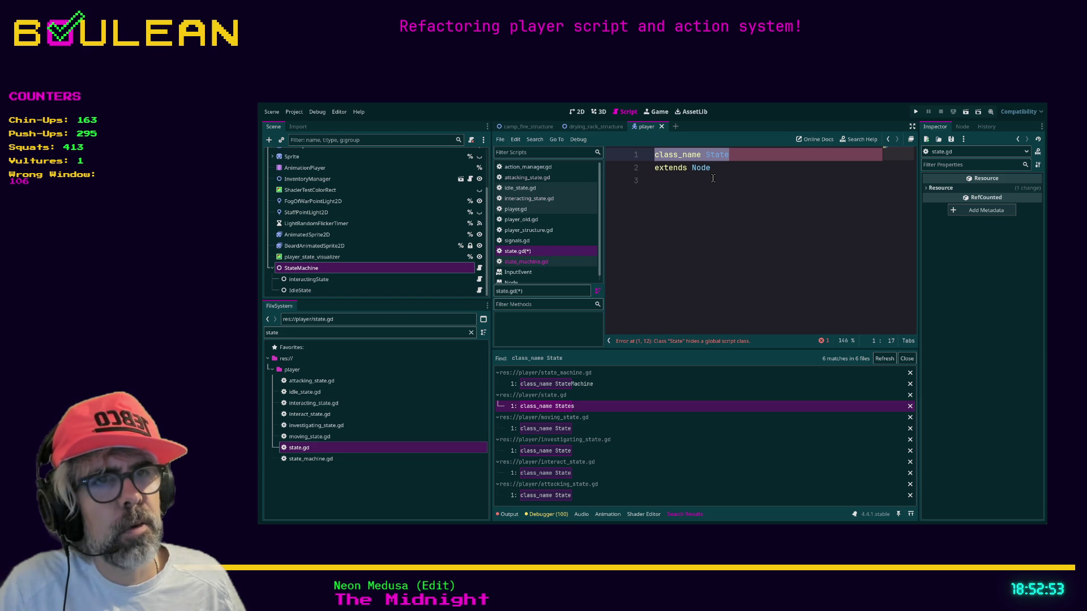
left_click(570, 431)
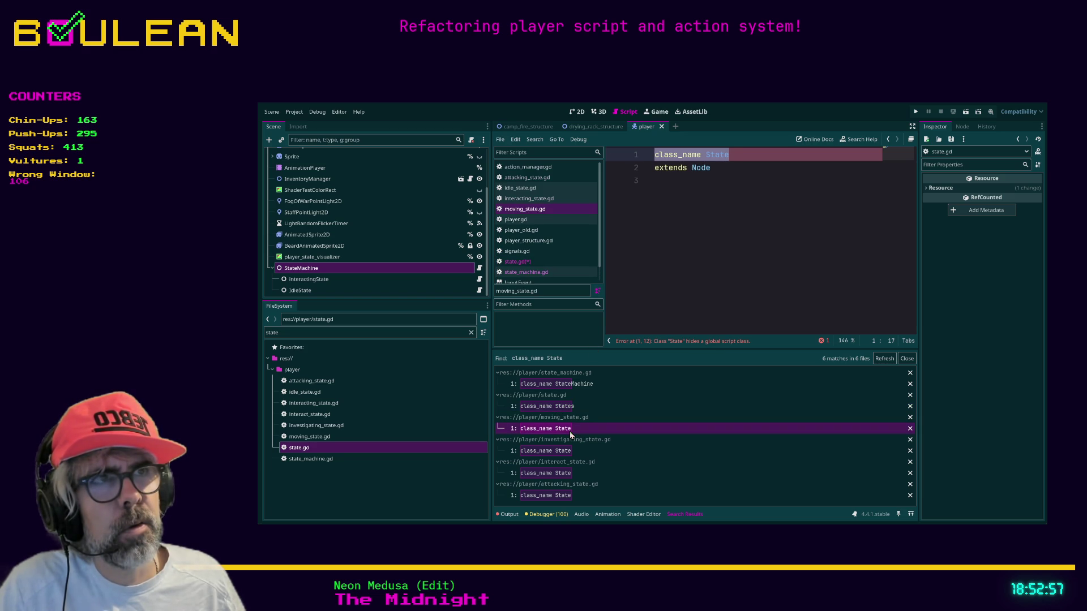
left_click(532, 188)
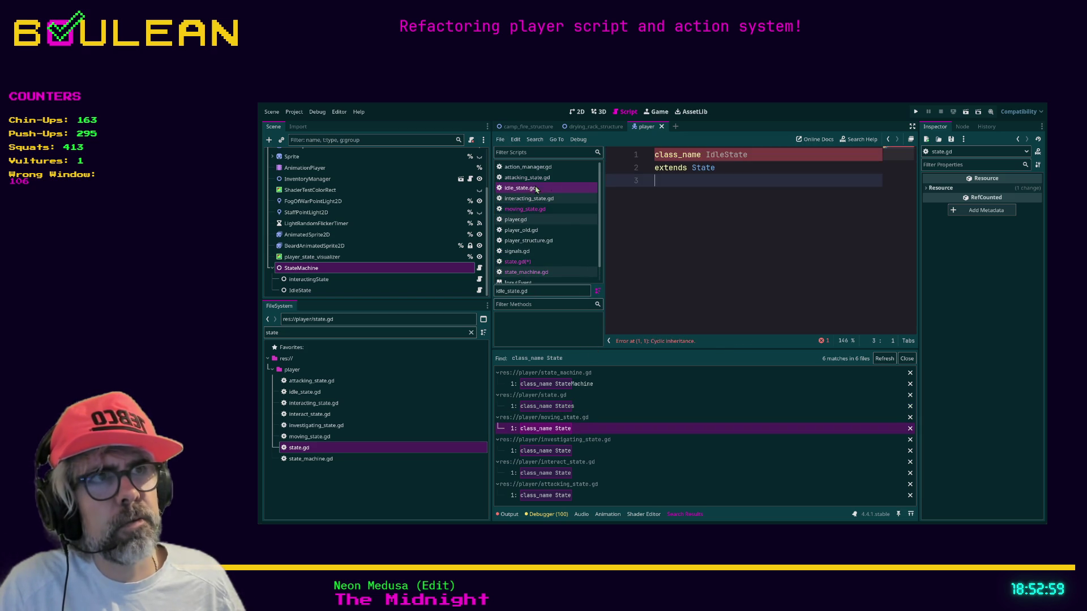
left_click(529, 199)
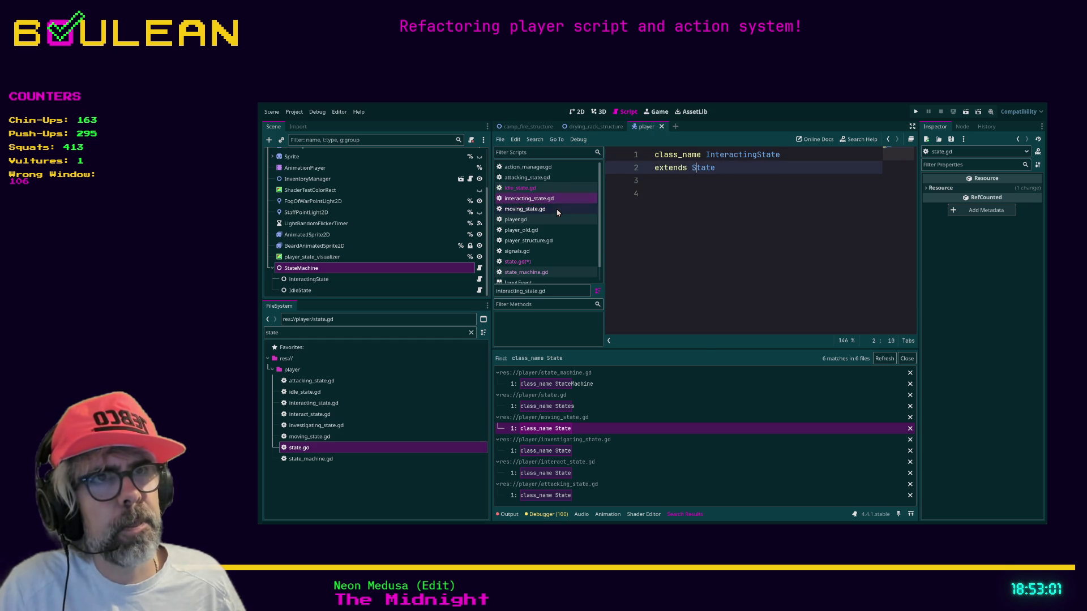
In moving_state.gd, rename the class to MovingState and change its base class from Node to State.
left_click(533, 209)
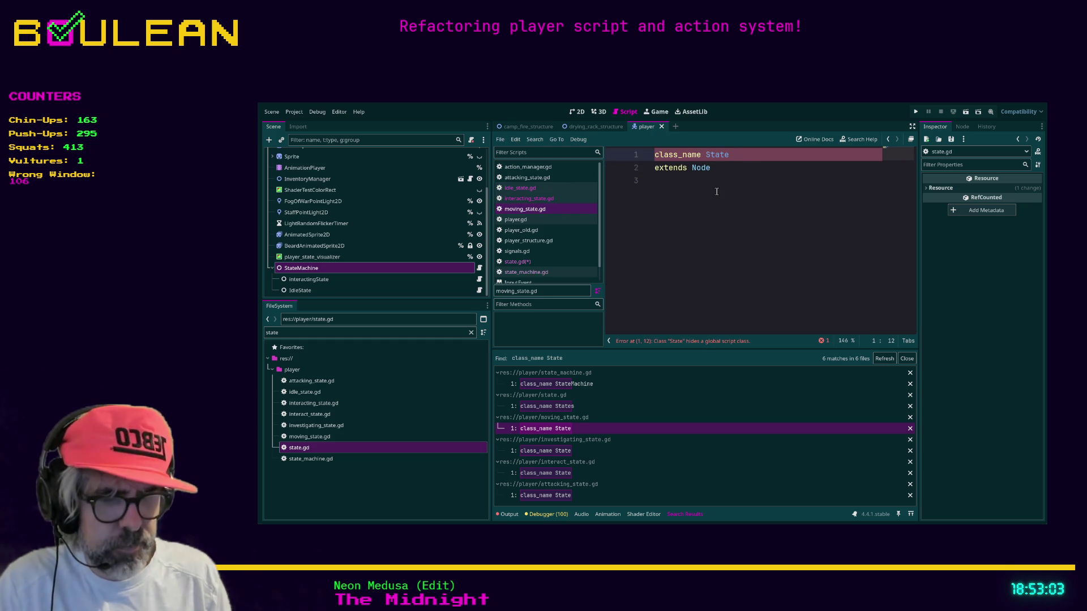
type("Moving")
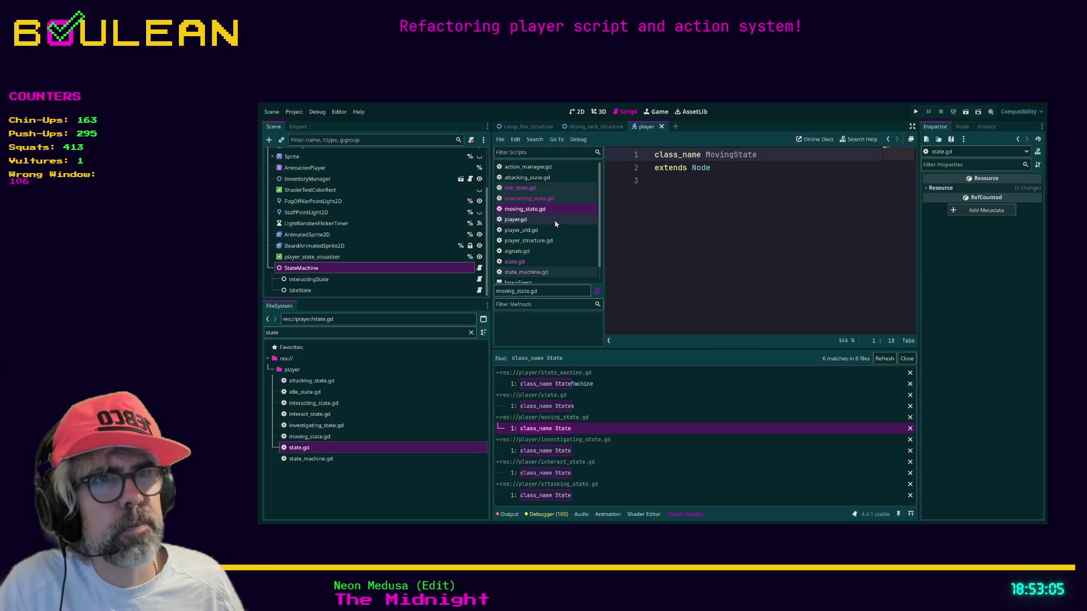
left_click(698, 167)
double_click(698, 167)
type("State")
key("Escape")
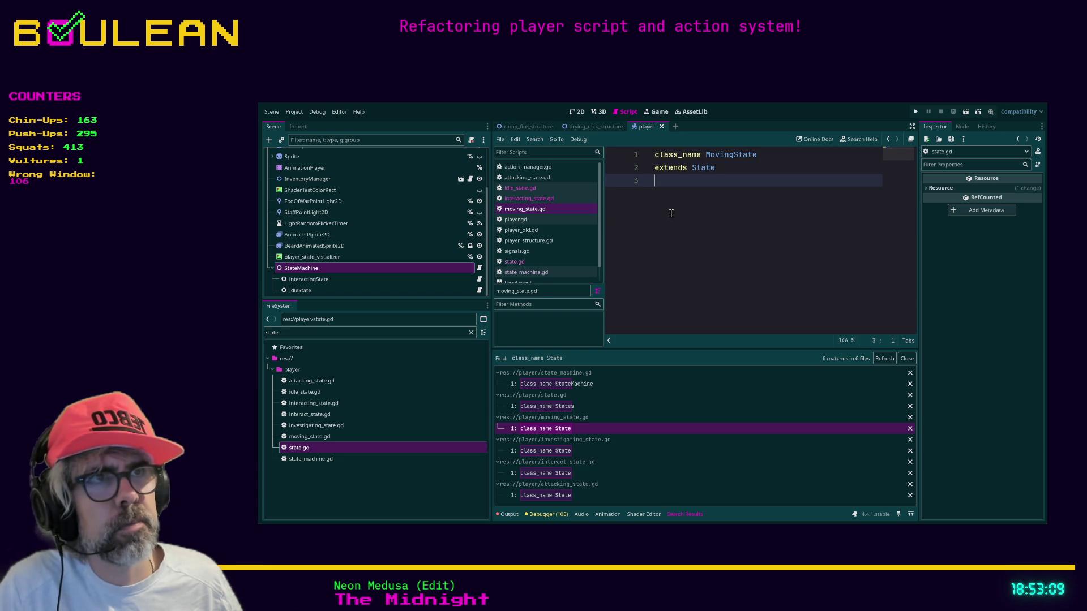
Look through player.gd, state_machine.gd and action_manager.gd, then open attacking_state.gd.
left_click(545, 225)
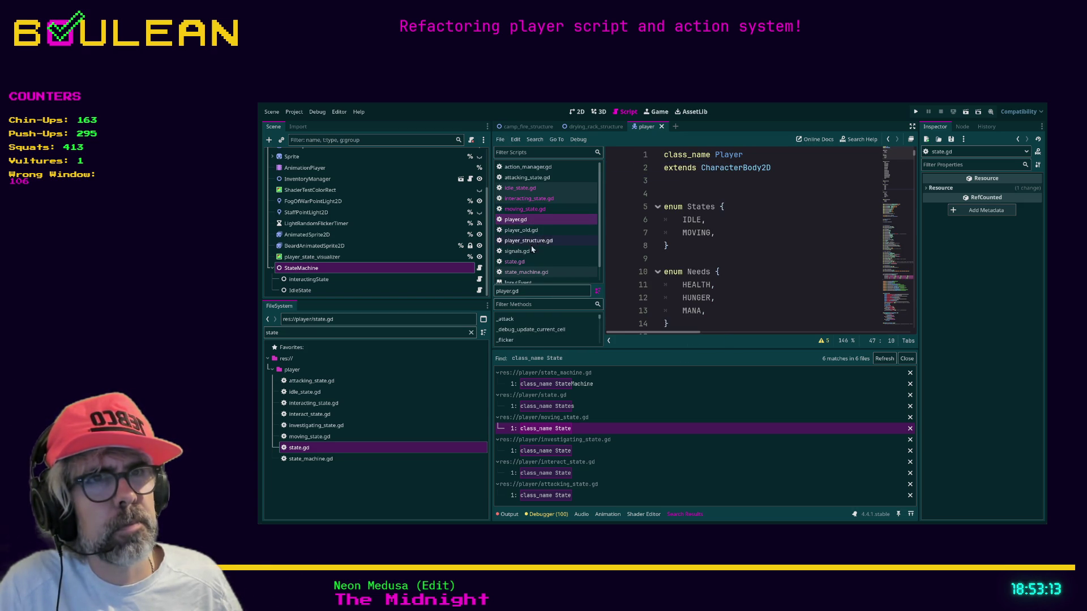
scroll(533, 261, "down", 1)
left_click(533, 262)
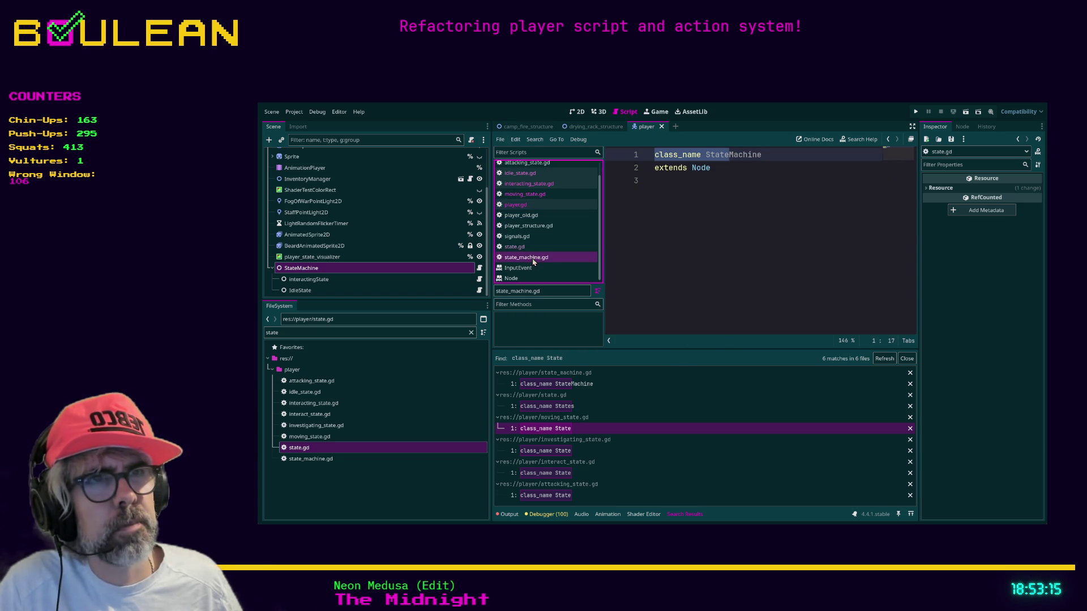
scroll(534, 220, "up", 1)
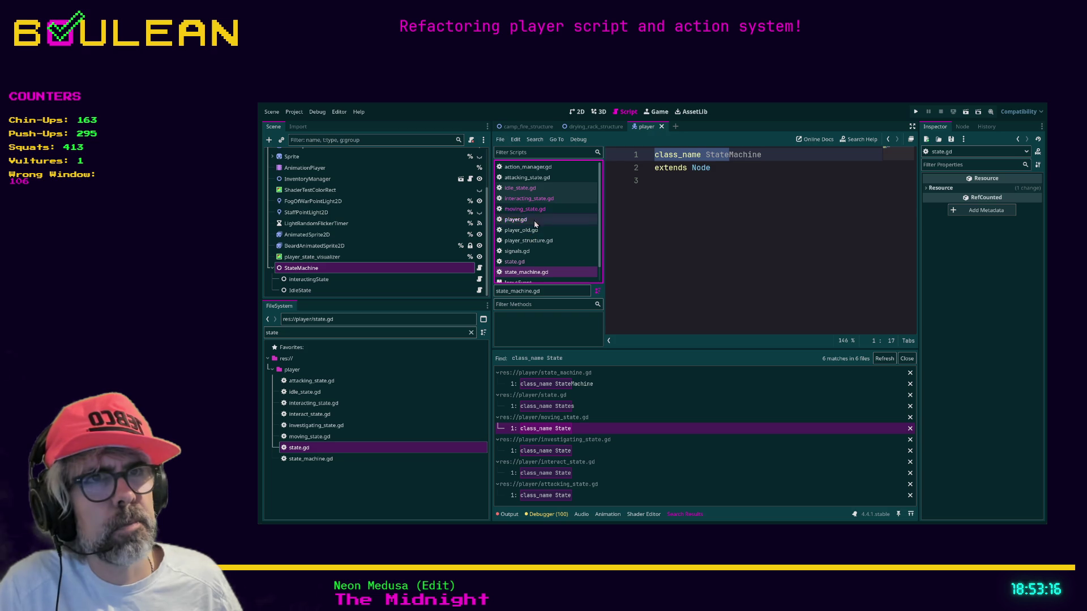
left_click(534, 168)
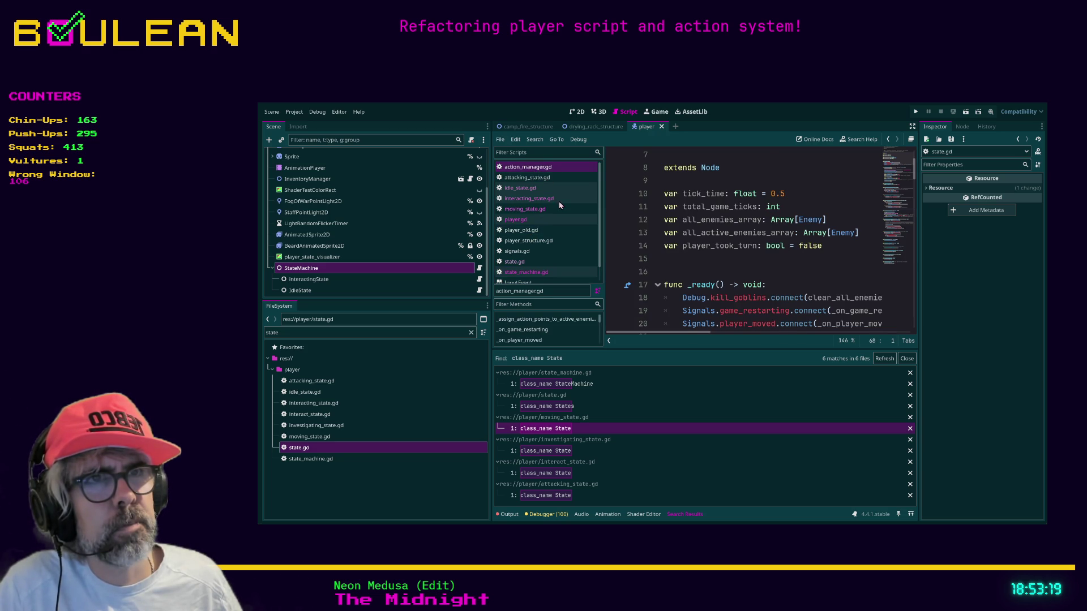
left_click(527, 177)
scroll(543, 227, "down", 1)
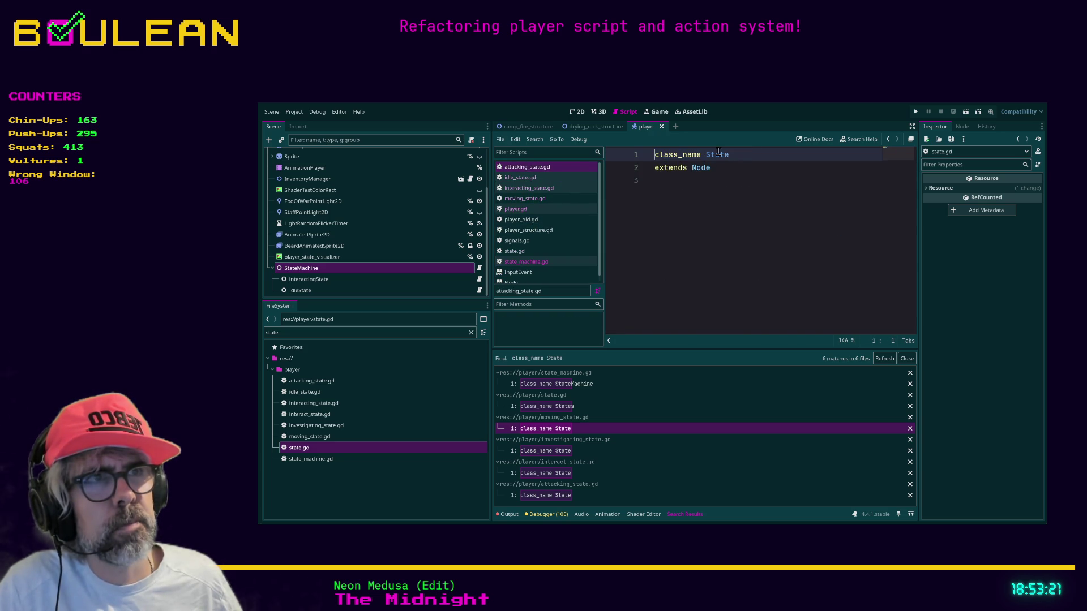
Rename the class to AttackingState, make it extend State, and save attacking_state.gd.
type("Attacki")
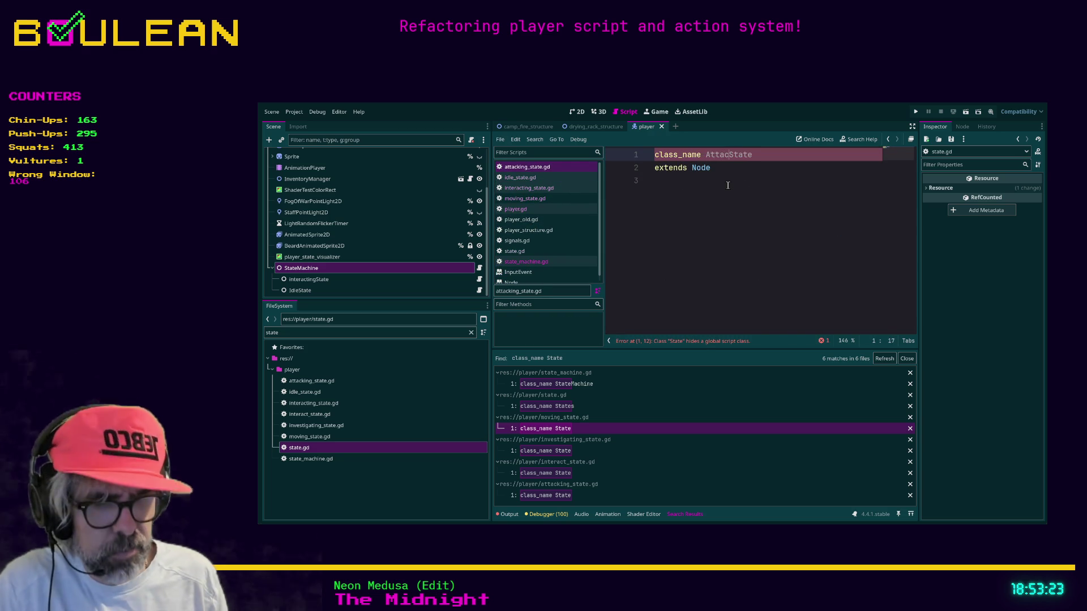
type("ng")
double_click(704, 169)
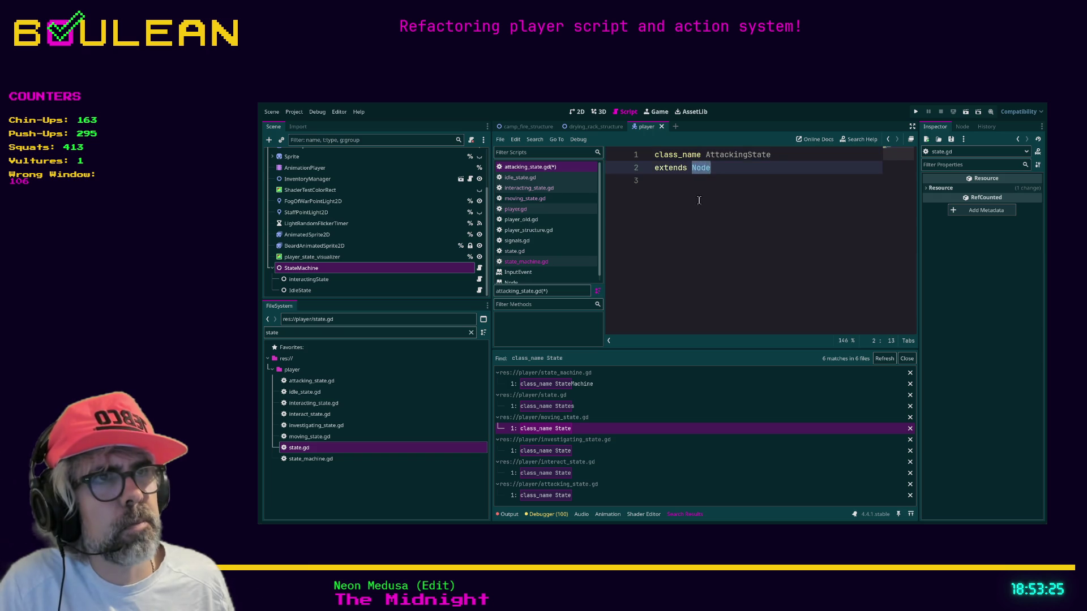
type("State")
key("Escape")
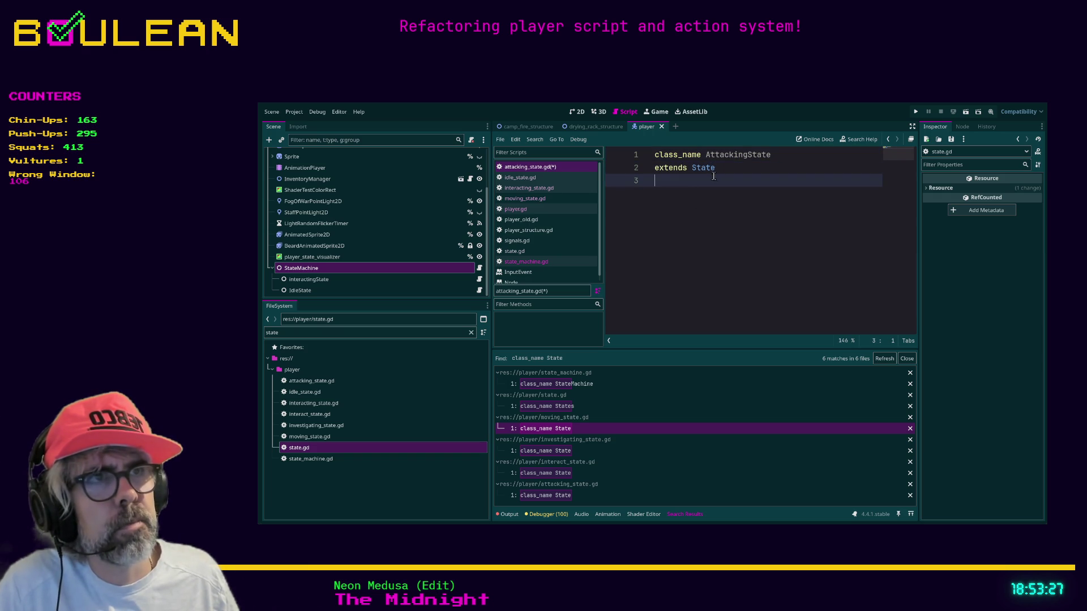
key("Down")
key("ctrl+s")
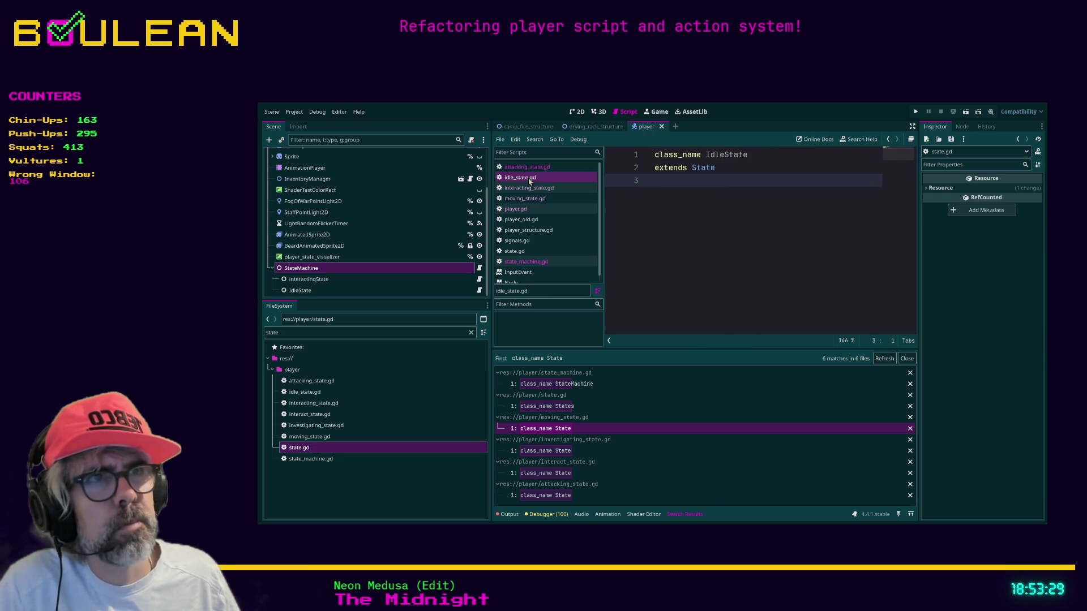
left_click(529, 167)
Check idle_state.gd, interacting_state.gd and moving_state.gd, then return to state.gd.
left_click(535, 177)
left_click(534, 189)
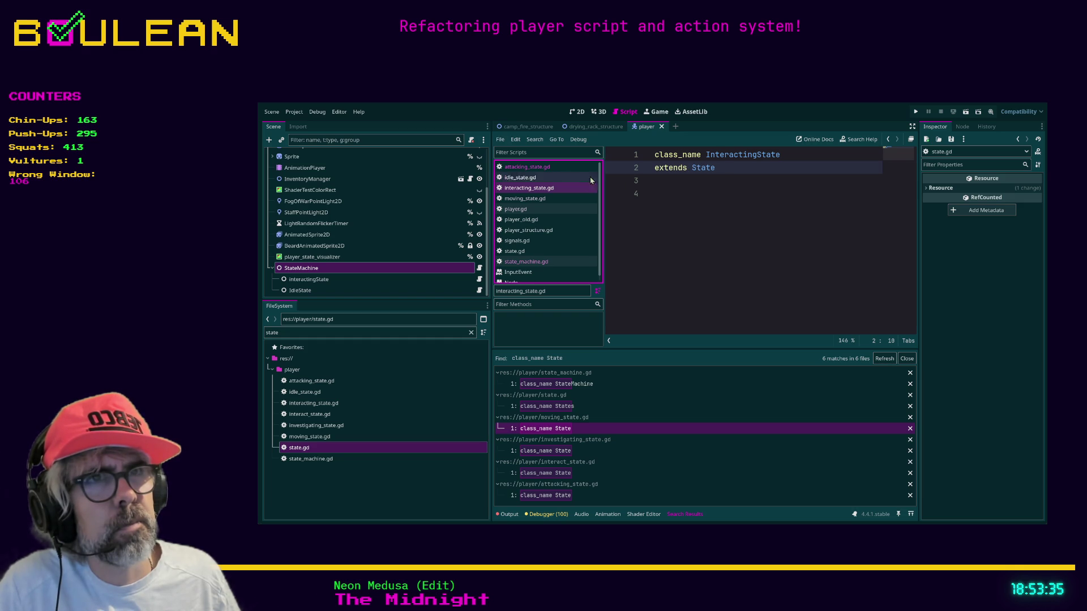
left_click(533, 199)
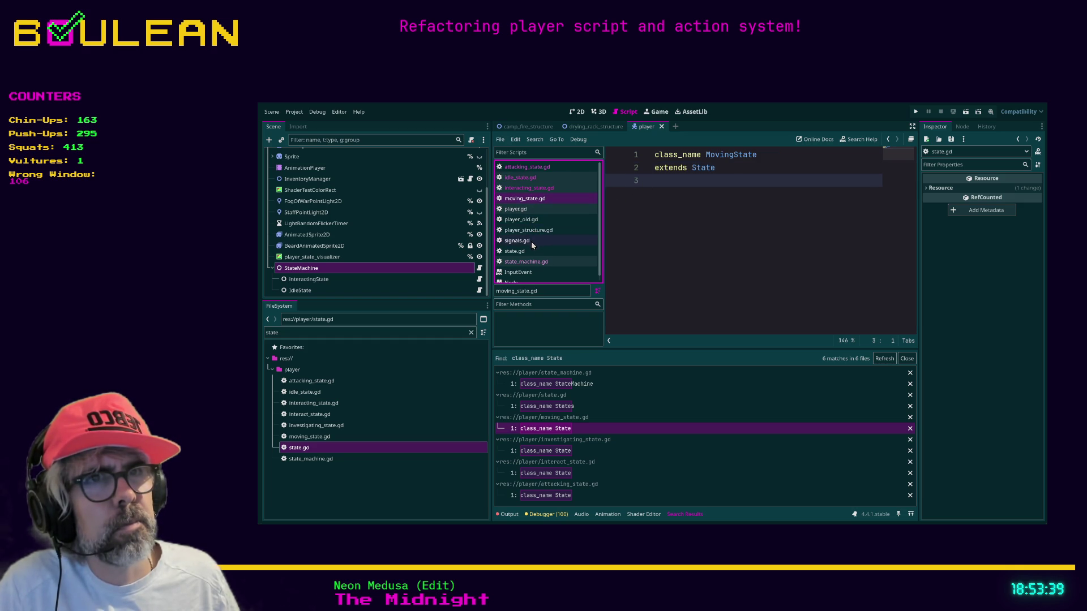
left_click(529, 256)
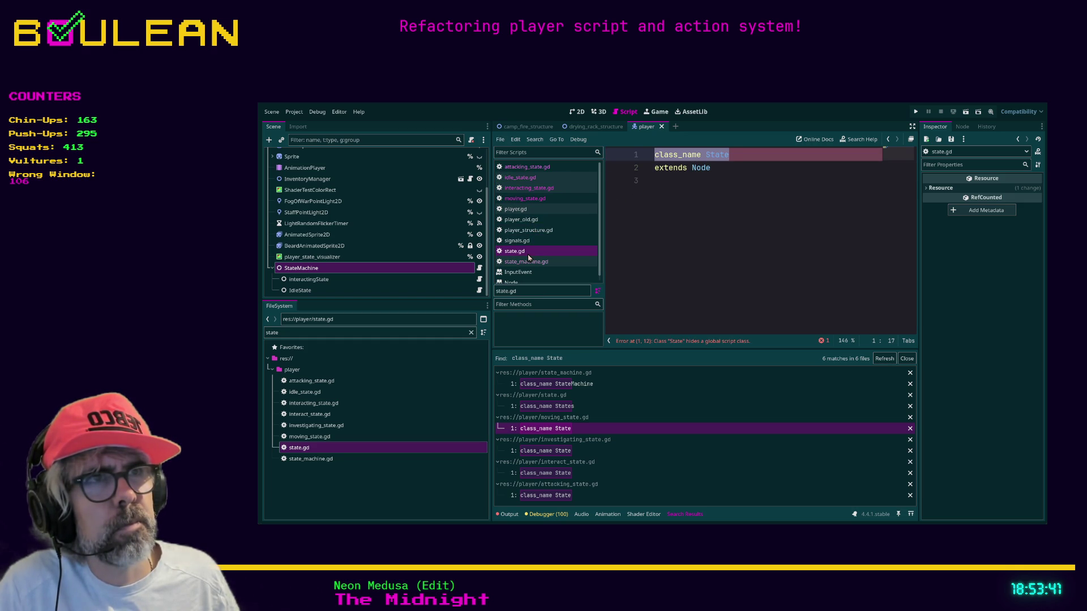
left_click(681, 239)
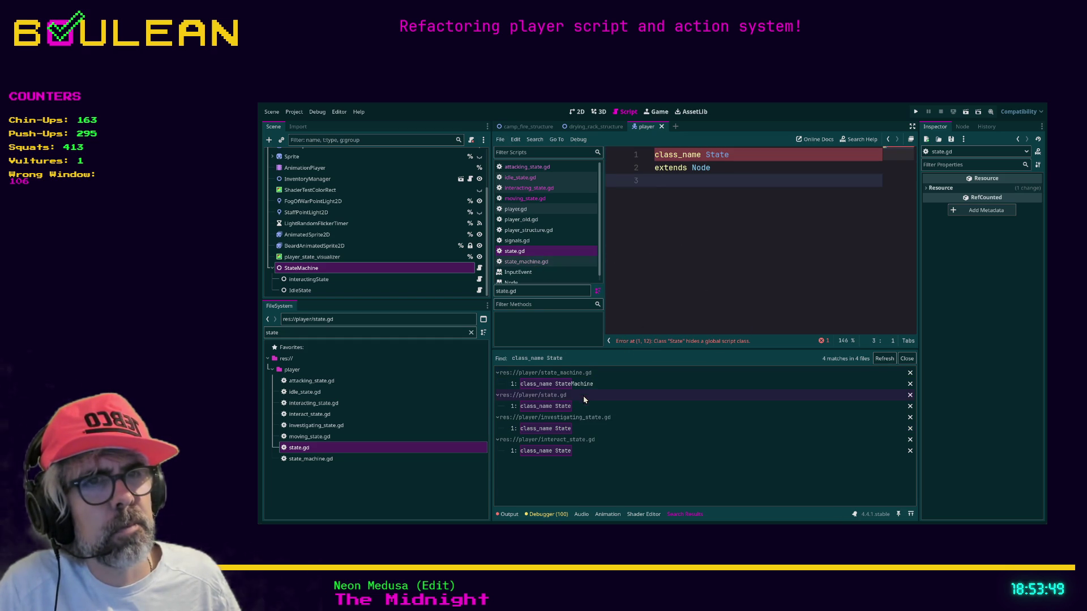
Change investigating_state.gd's class_name to InvestigatingState, then open state_machine.gd from the results.
left_click(566, 428)
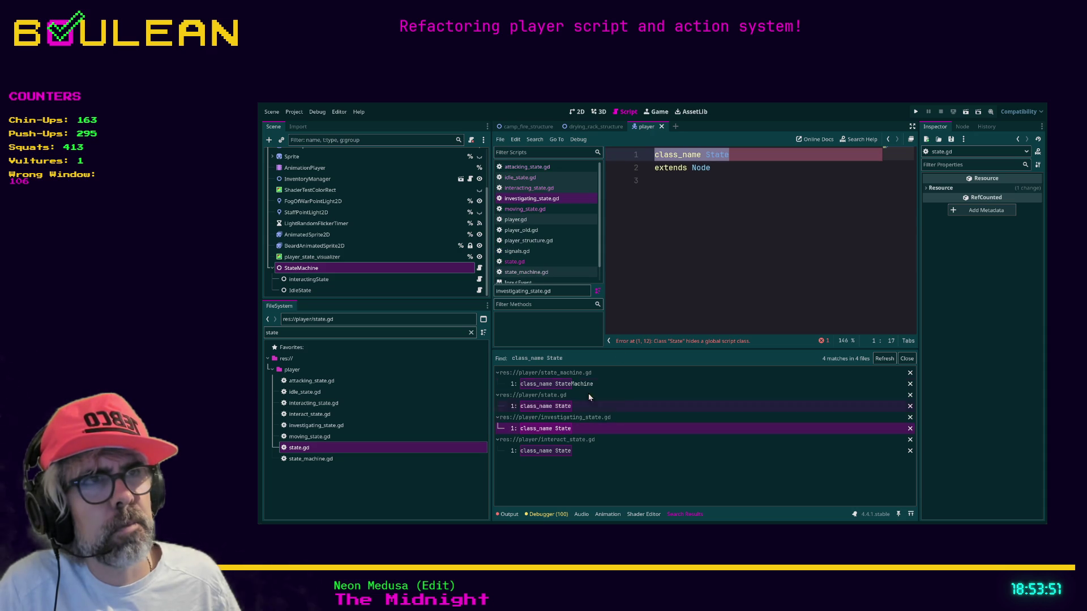
left_click(706, 156)
type("Inv")
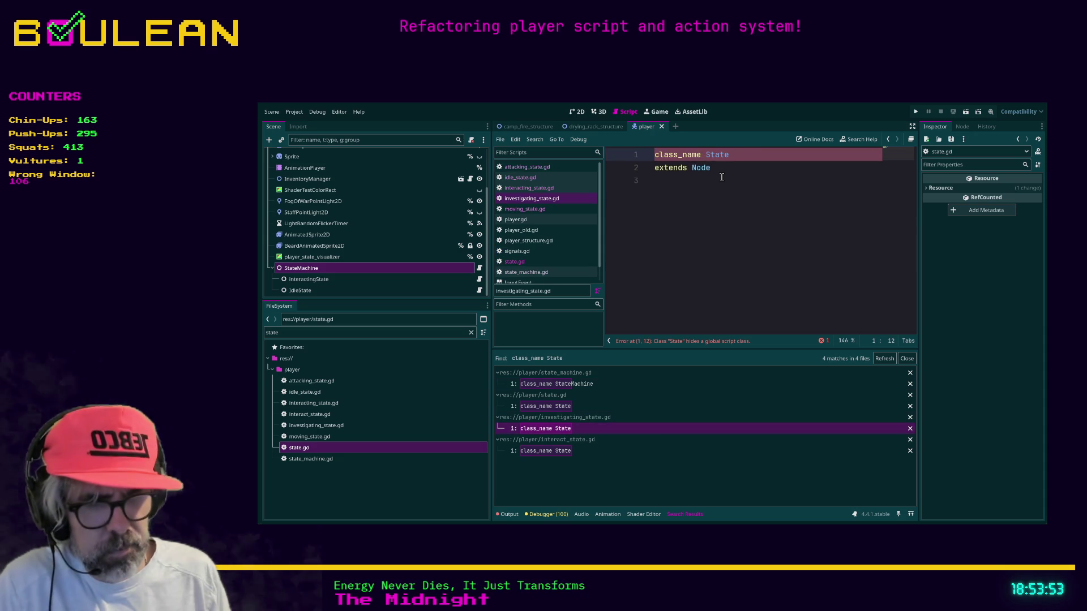
type("estigating")
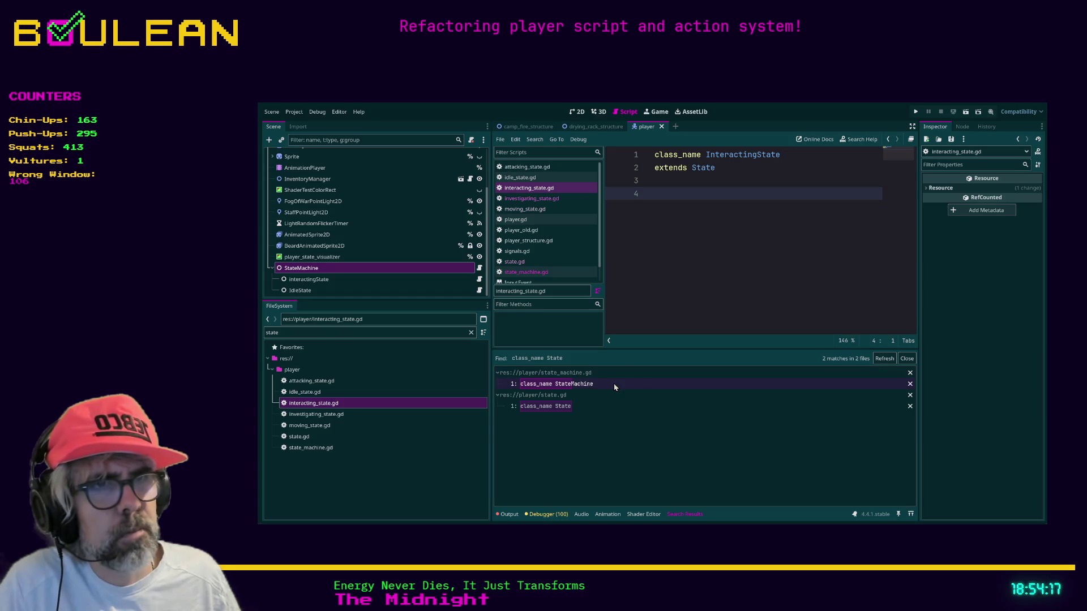
left_click(614, 383)
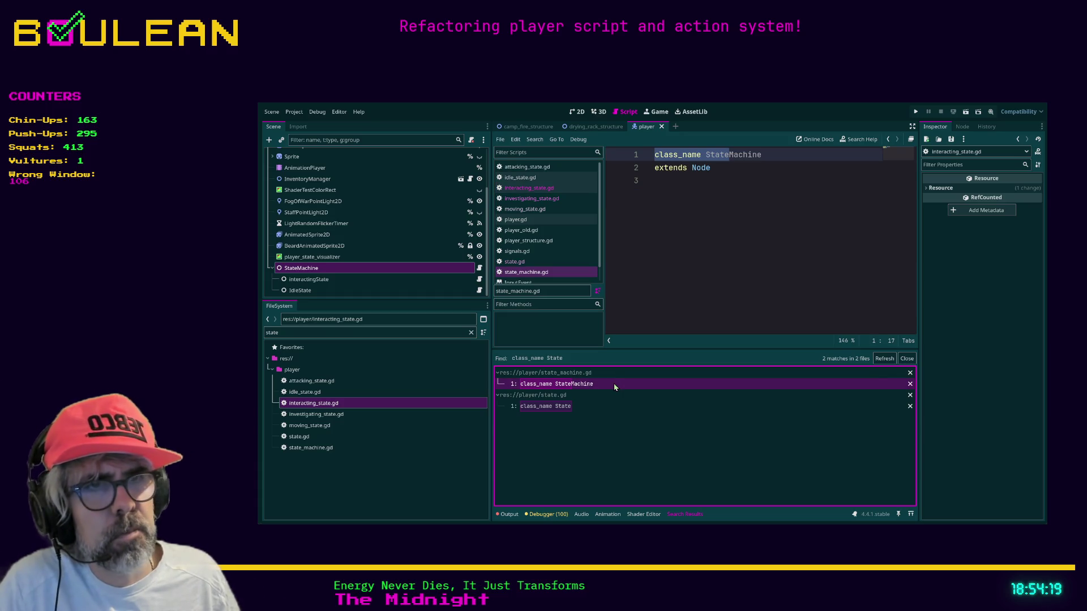
Make state_machine.gd extend State instead of Node, then open state.gd at its class_name match.
double_click(701, 168)
type("State")
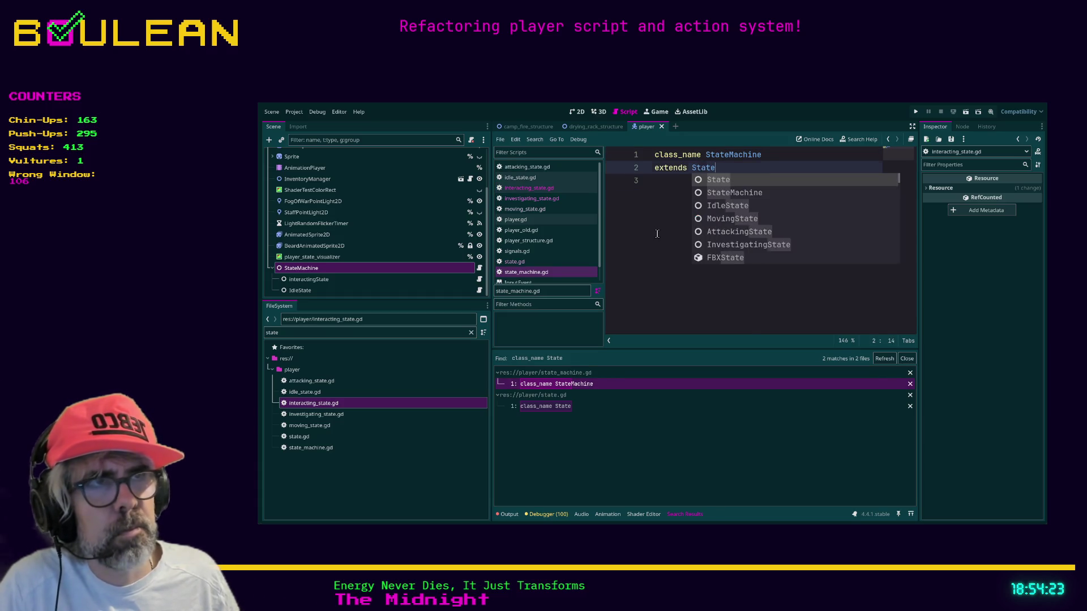
left_click(654, 233)
left_click(559, 408)
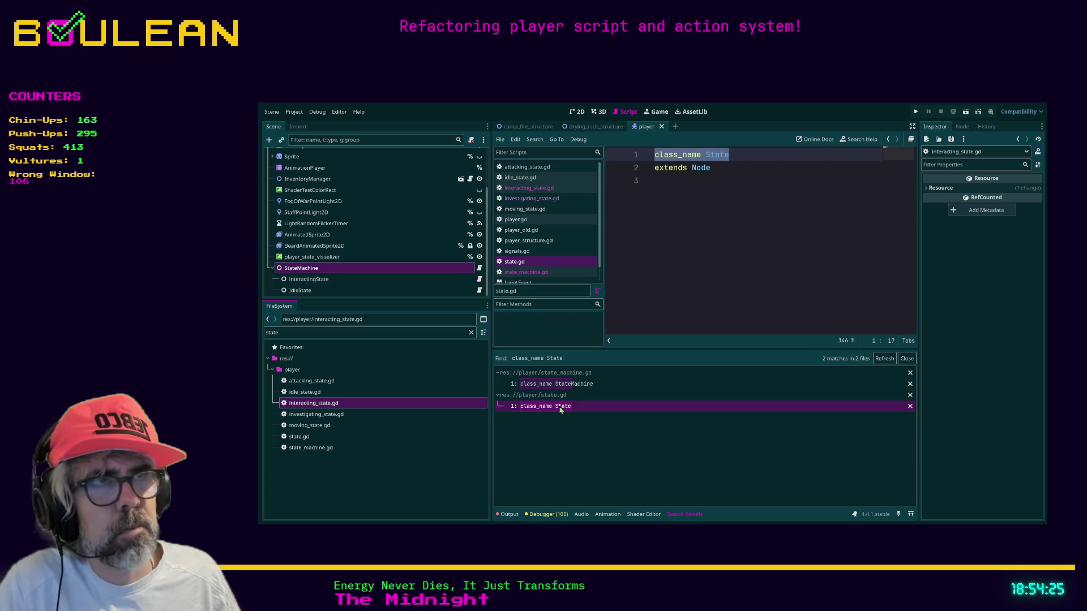
left_click(698, 251)
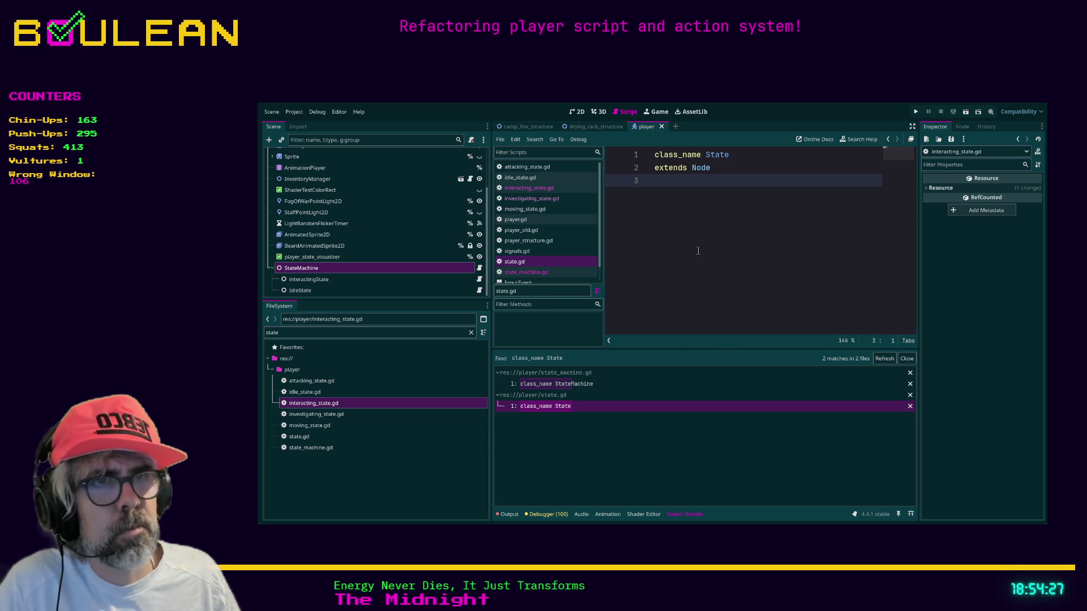
Check each state script's base class in turn, then close the InputEvent help page.
left_click(542, 167)
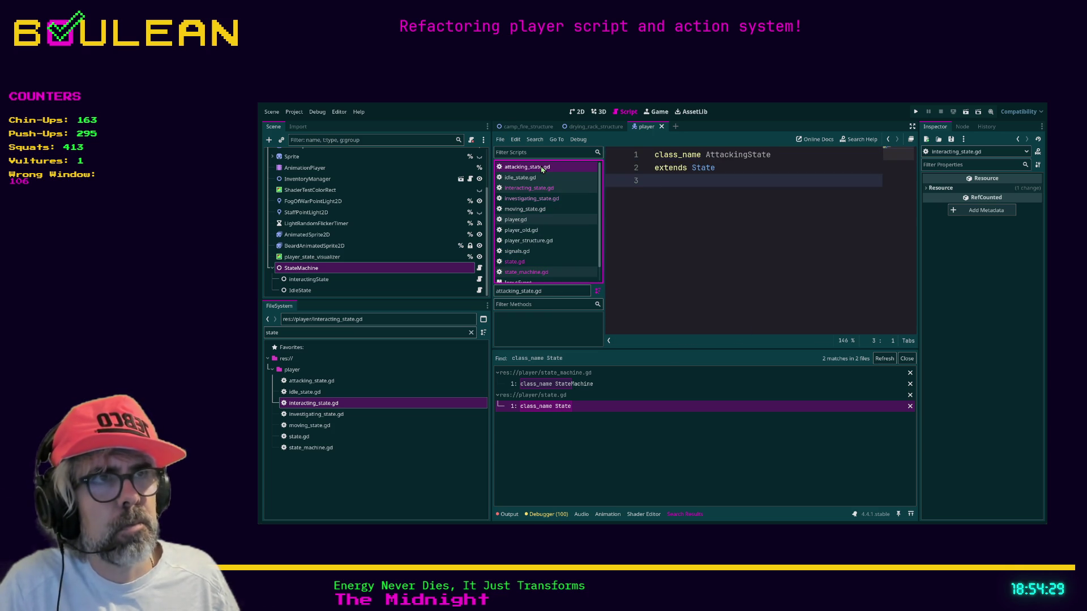
left_click(542, 178)
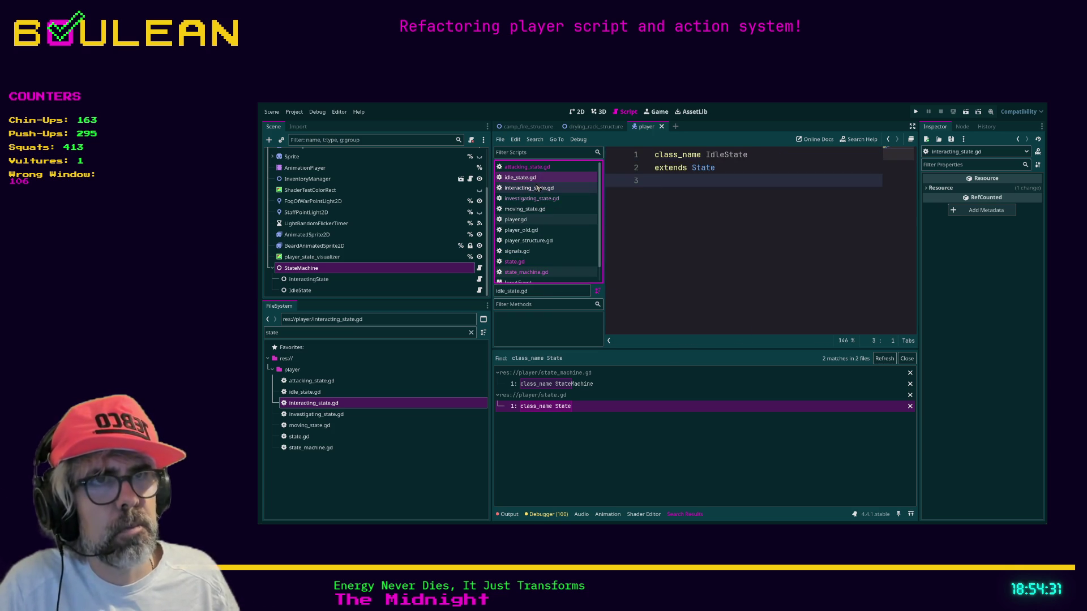
left_click(538, 188)
left_click(537, 198)
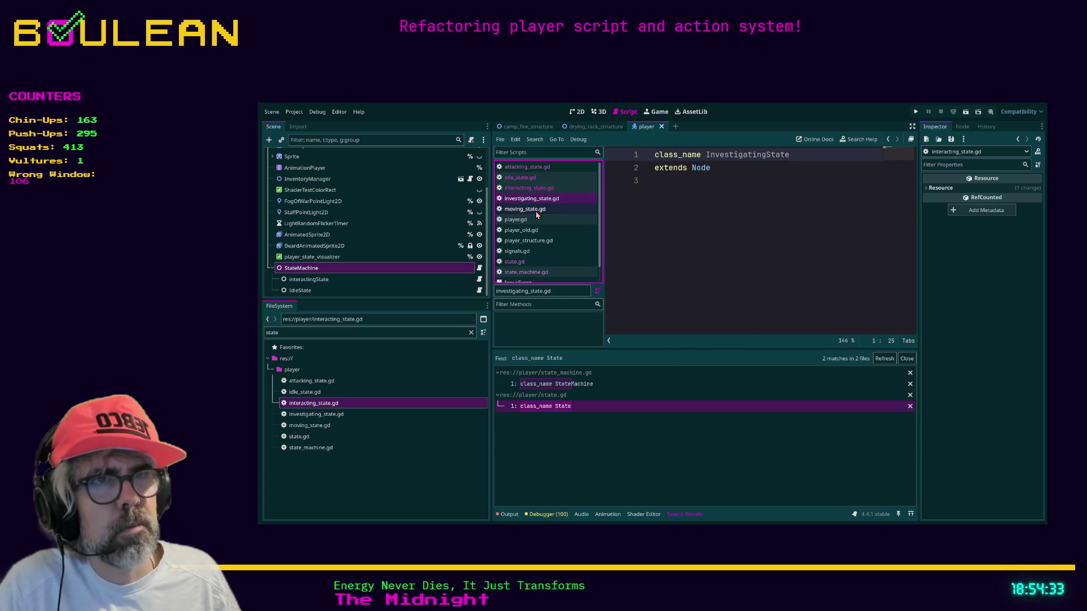
left_click(537, 210)
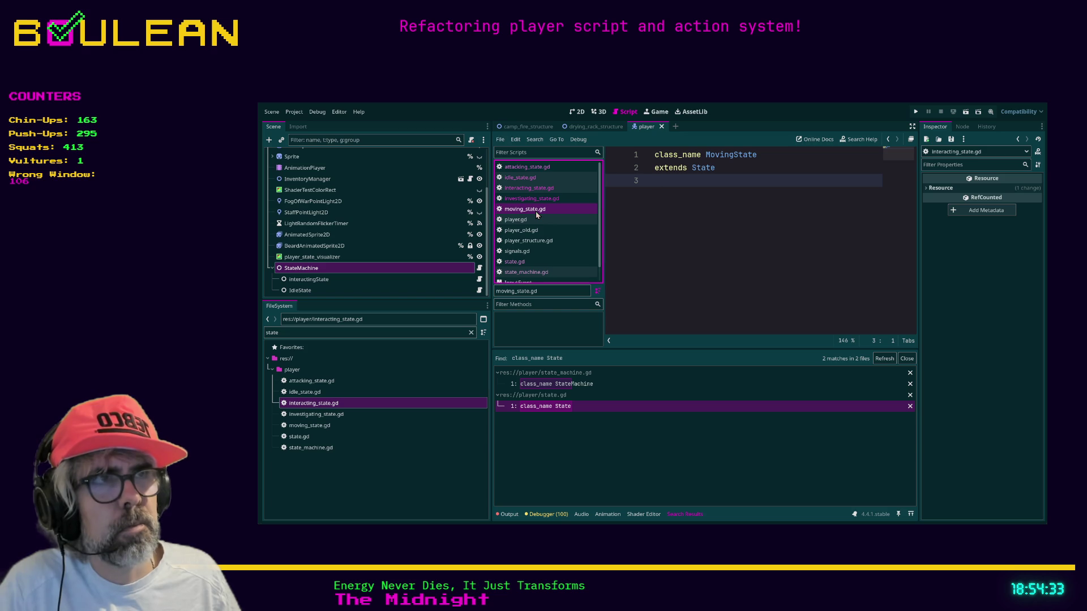
left_click(536, 242)
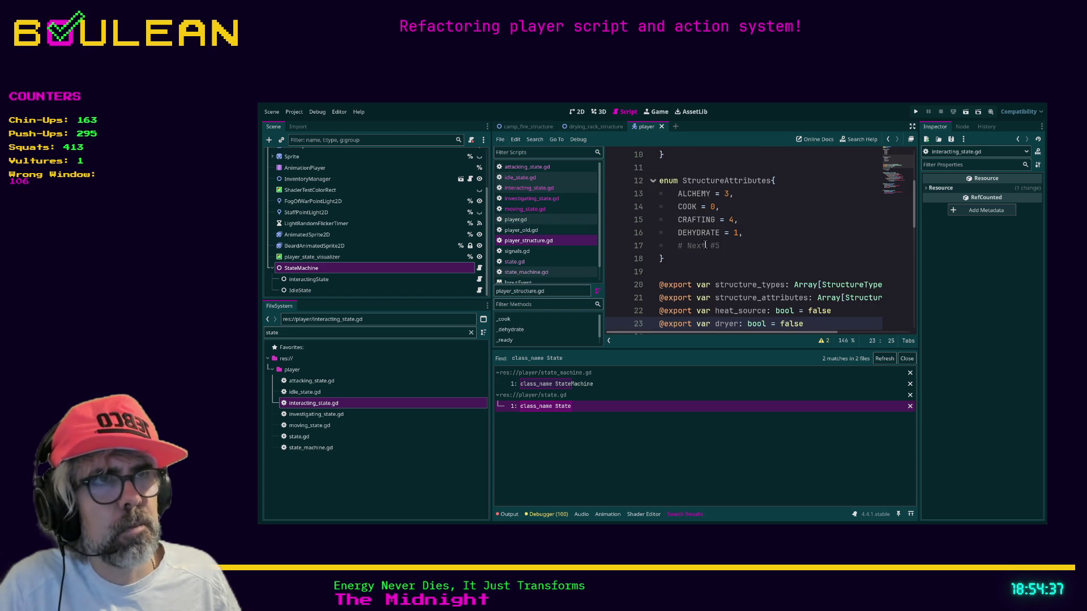
scroll(552, 241, "down", 1)
left_click(532, 248)
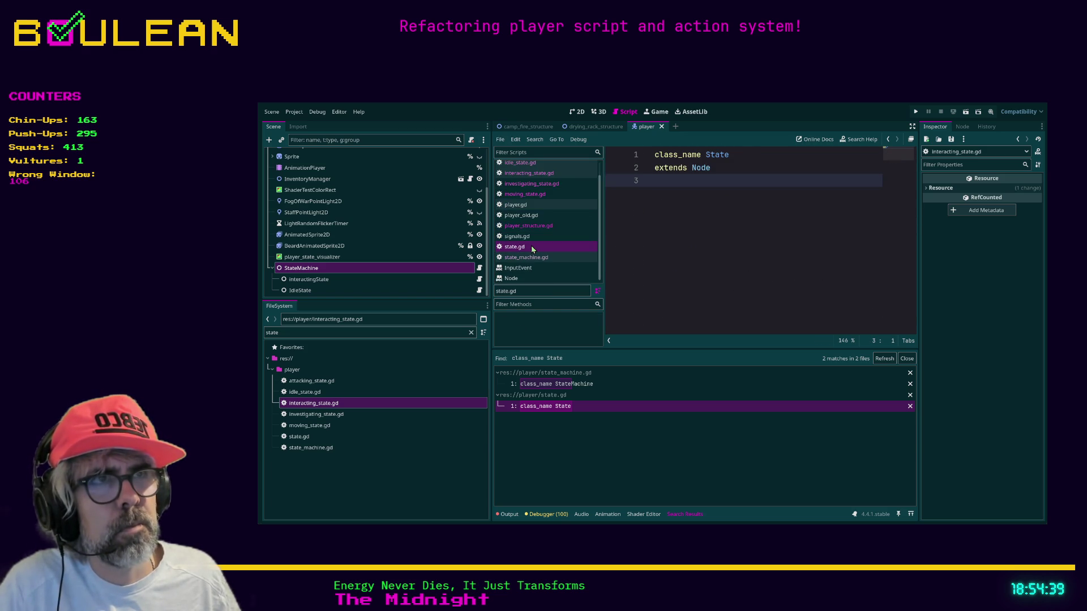
left_click(541, 258)
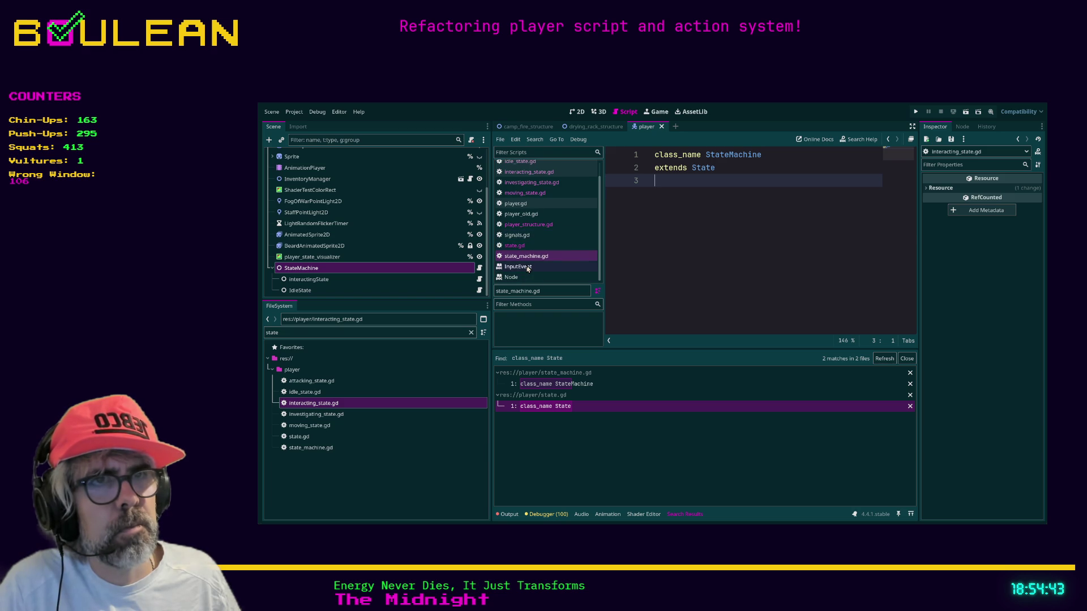
left_click(527, 270)
middle_click(527, 270)
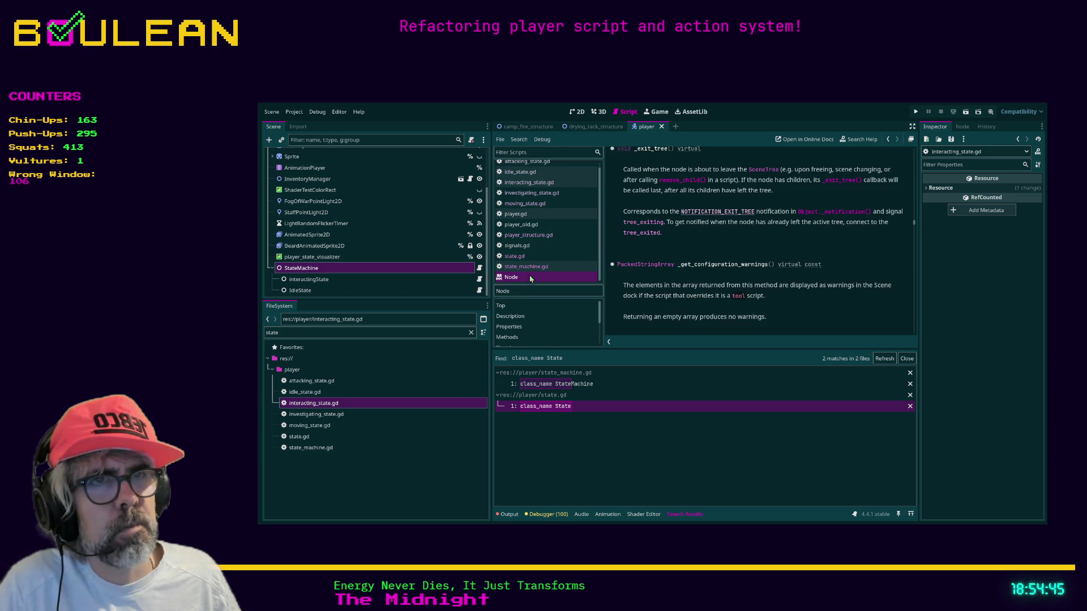
Close the Node help page, signals.gd, player_structure.gd and player_old.gd.
middle_click(530, 280)
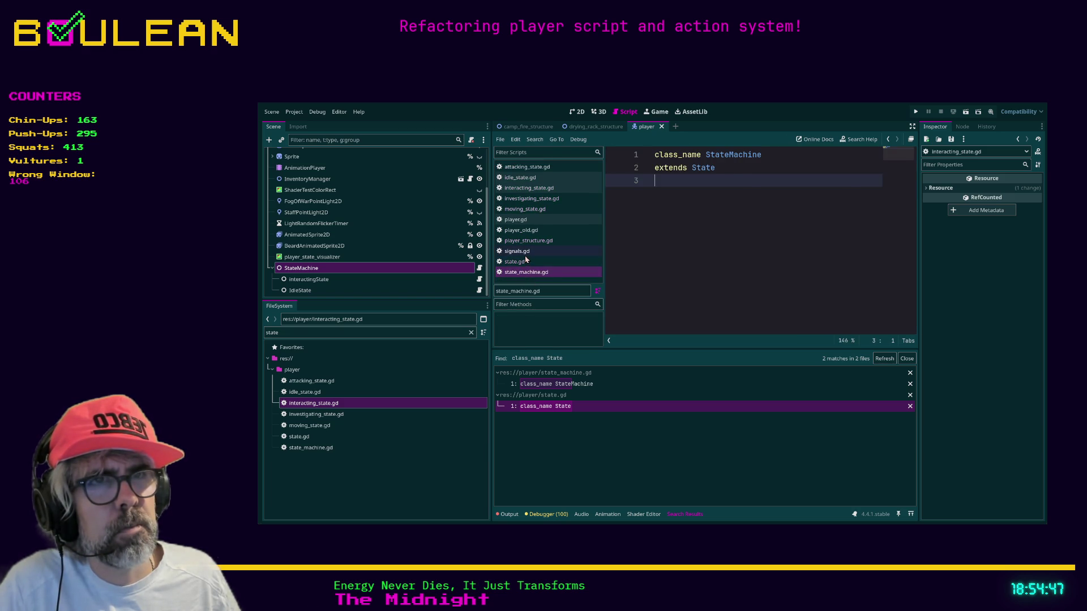
left_click(525, 255)
middle_click(534, 252)
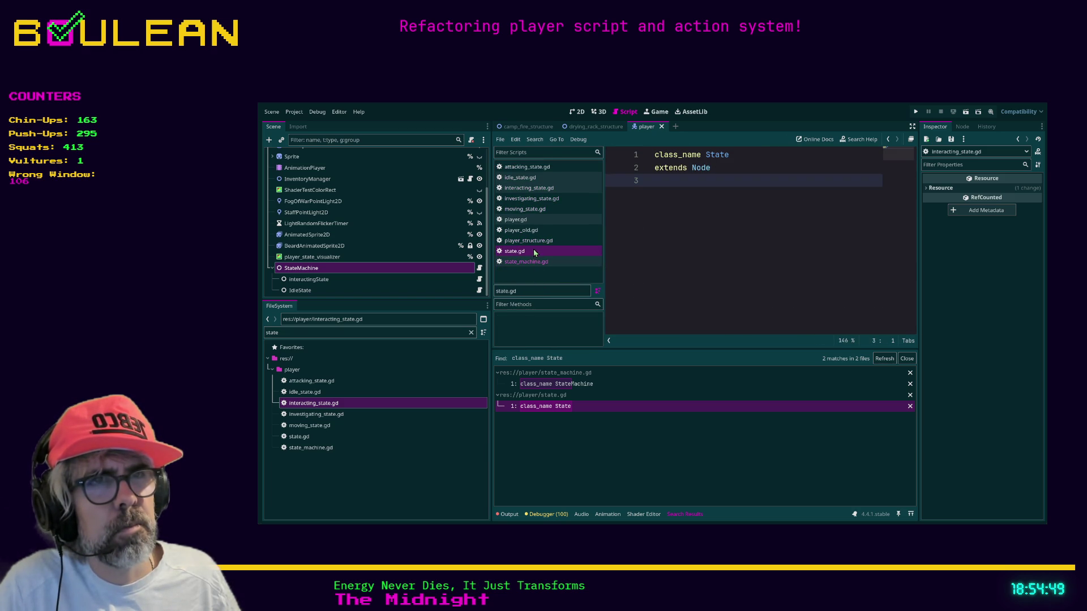
left_click(535, 242)
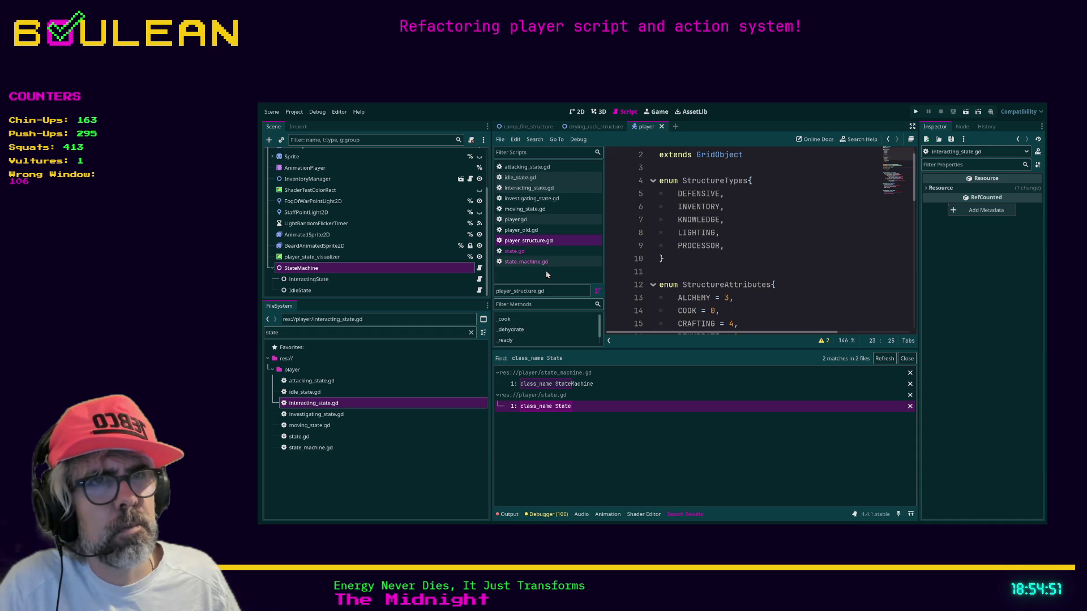
key("ctrl+w")
left_click(538, 230)
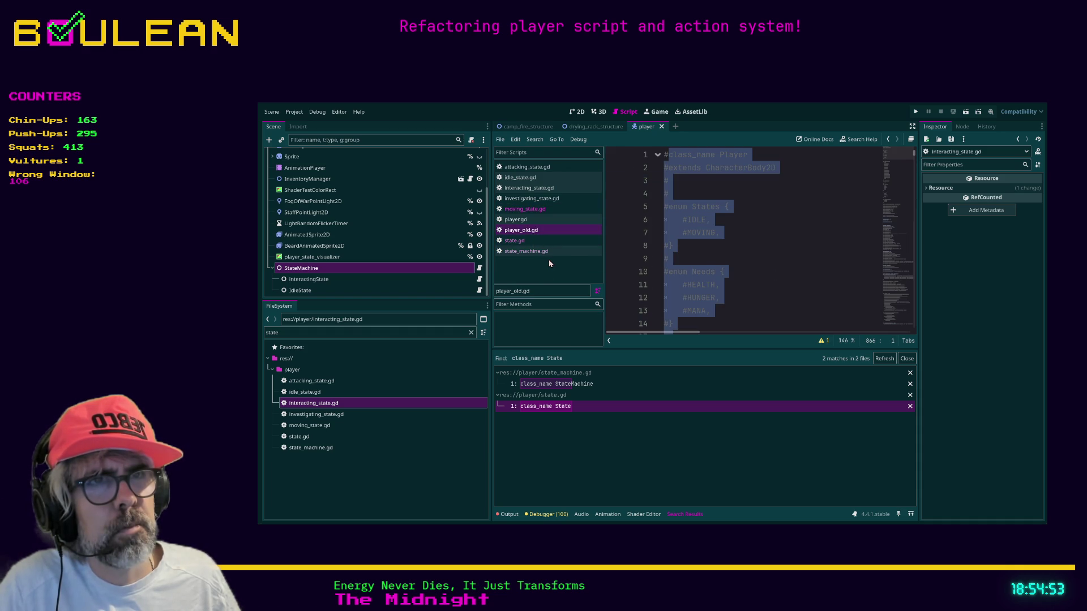
key("ctrl+w")
Change investigating_state.gd's line 2 to extend State instead of Node.
left_click(517, 220)
left_click(527, 209)
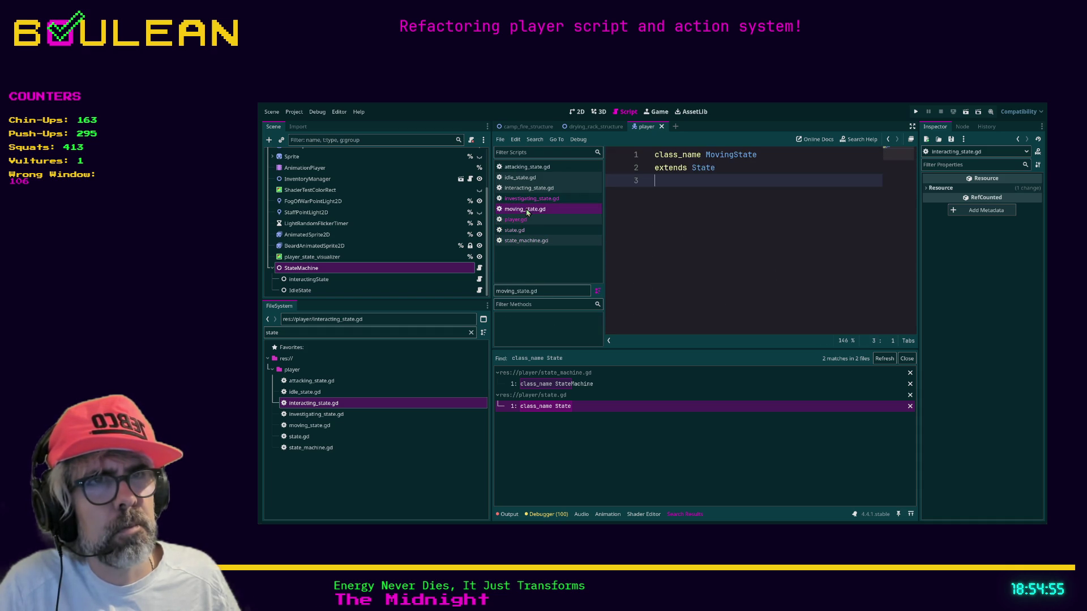
left_click(527, 198)
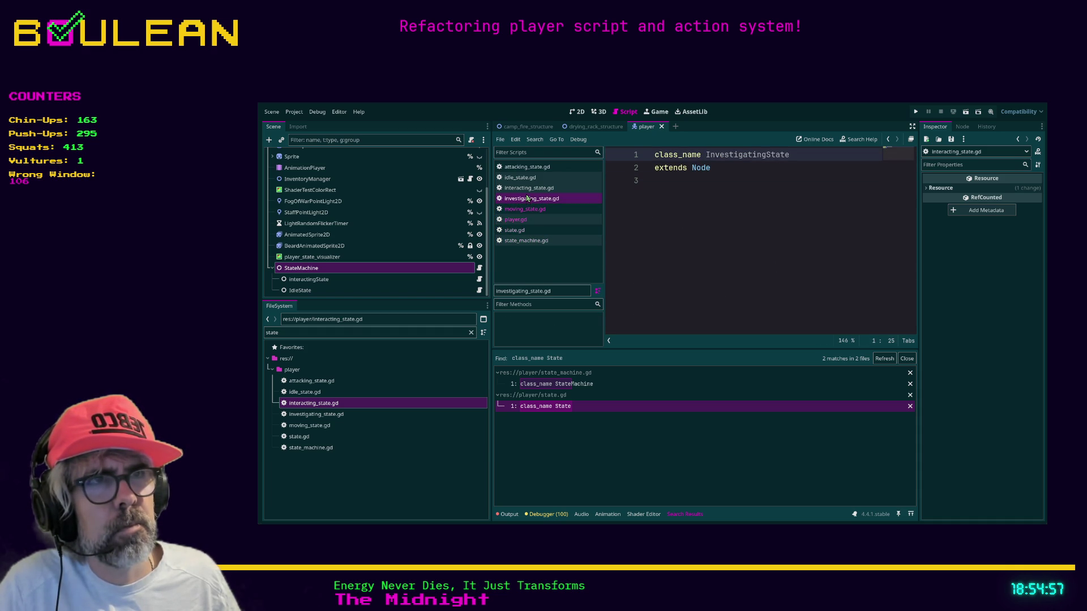
double_click(700, 167)
type("S")
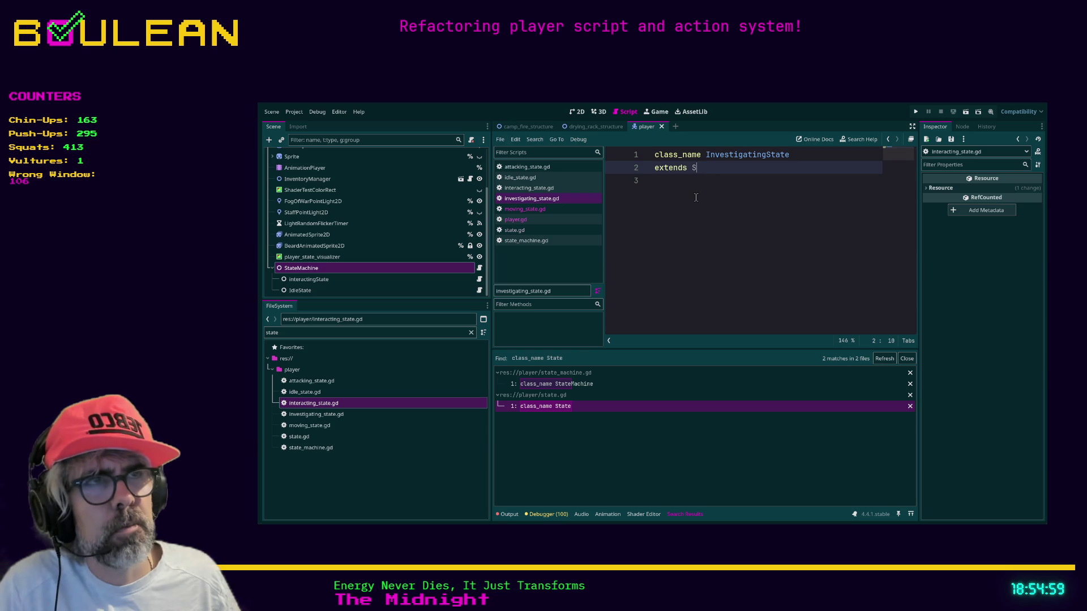
type("tate")
Recheck every state script's base class, ending on state_machine.gd, and select IdleState in the scene.
left_click(547, 168)
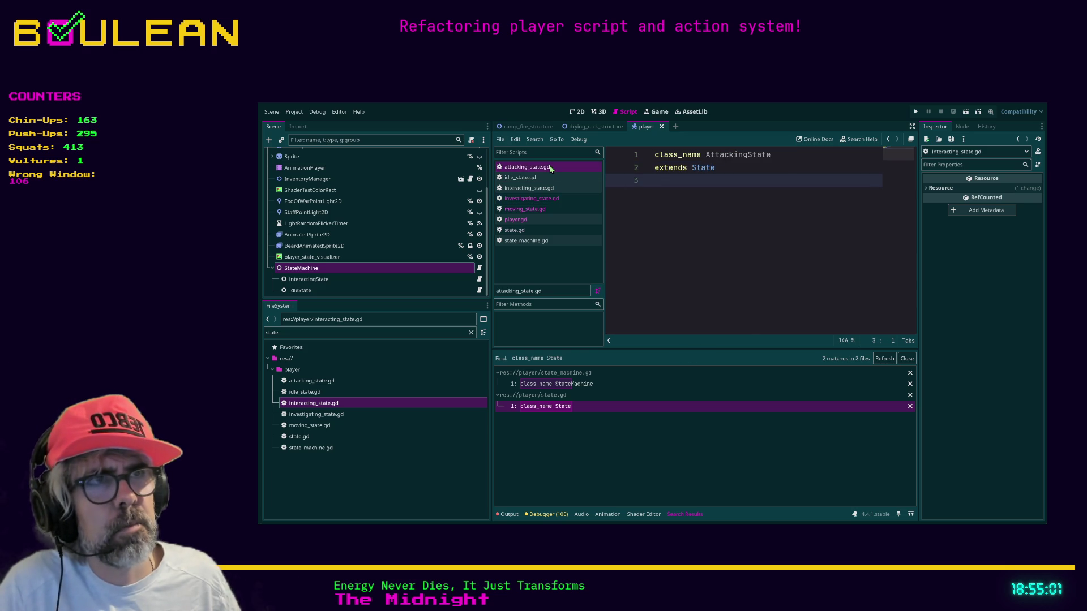
left_click(532, 179)
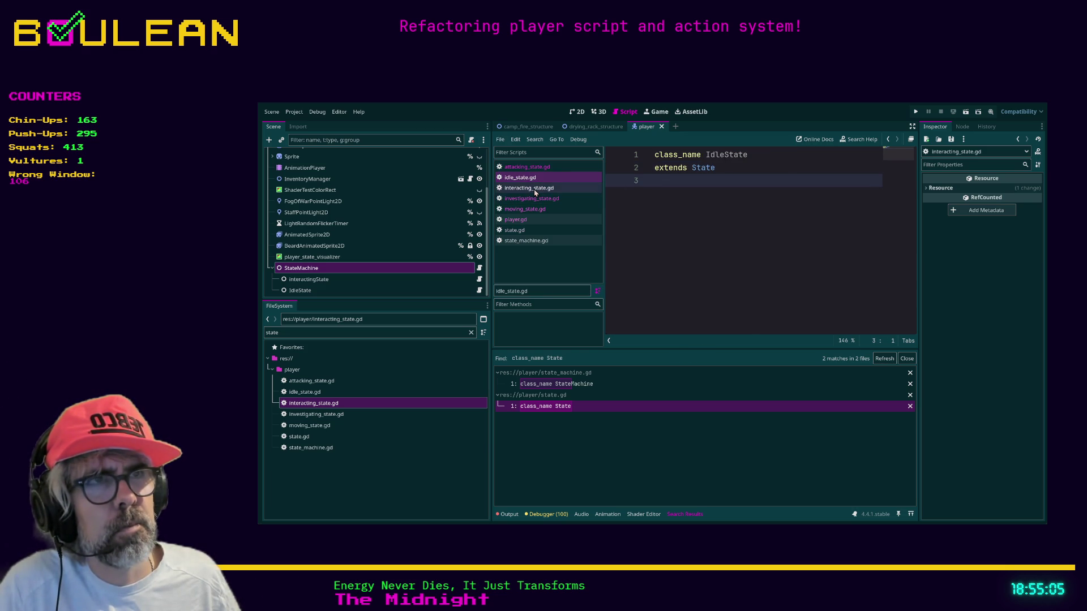
left_click(535, 189)
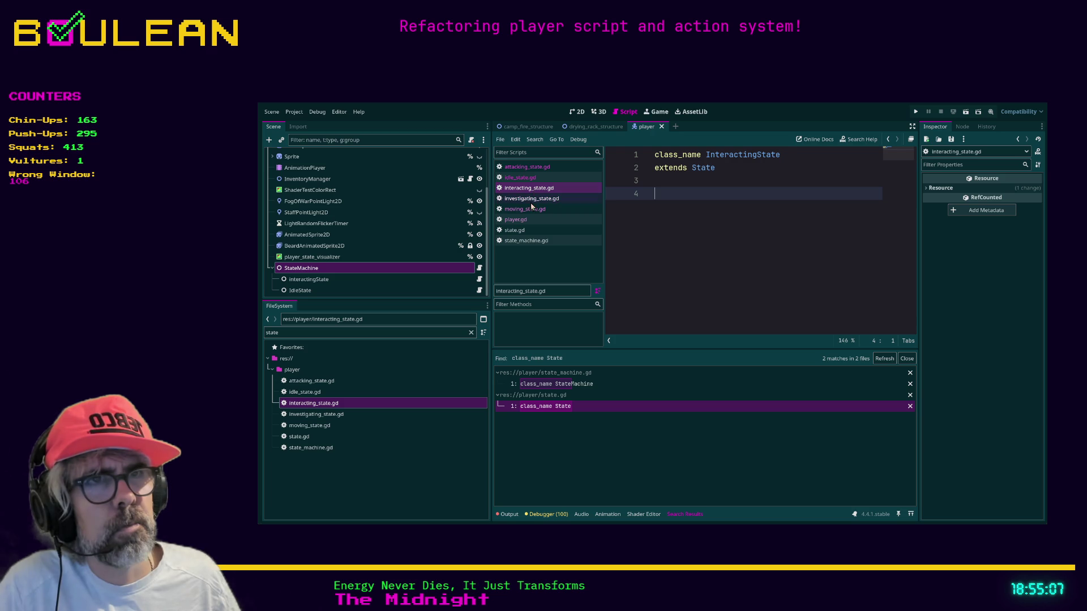
left_click(532, 199)
left_click(531, 211)
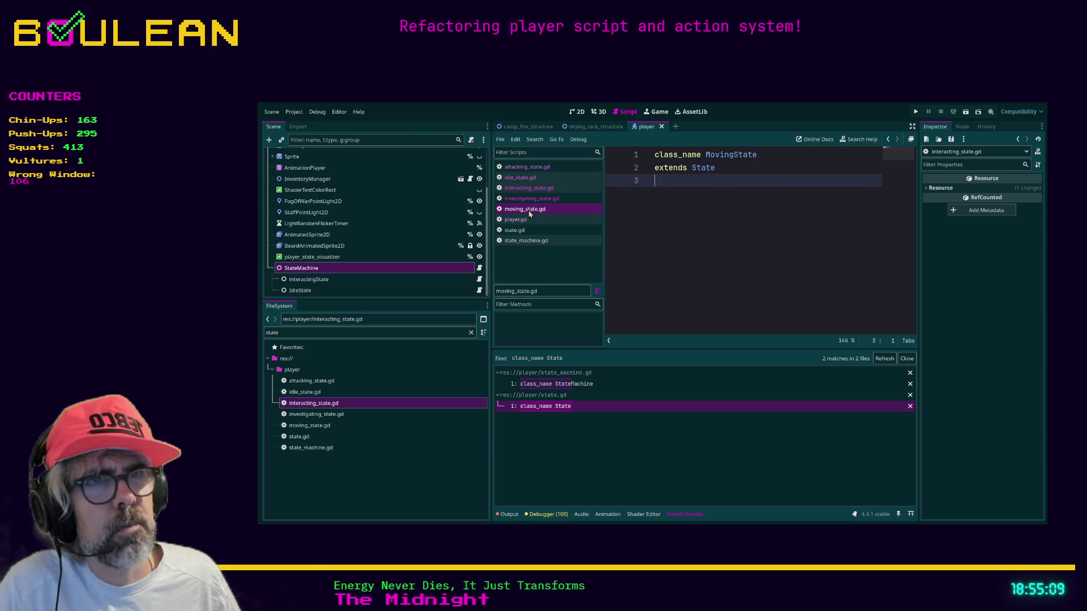
left_click(516, 220)
left_click(515, 230)
left_click(526, 242)
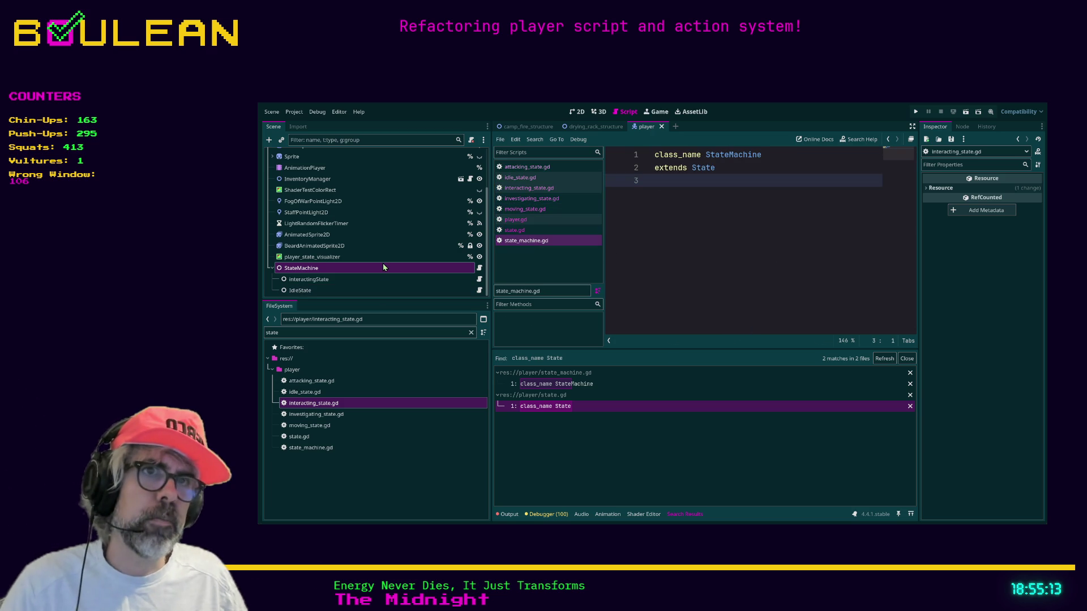
left_click(328, 279)
Select the StateMachine, IdleState and interactingState nodes to inspect the player scene tree.
key("Down")
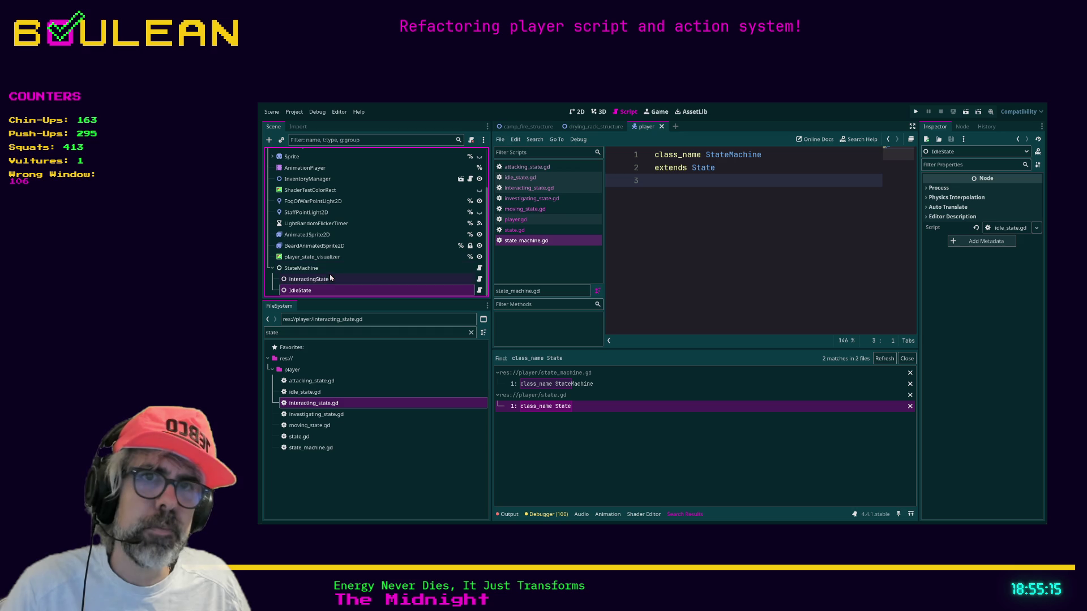
left_click(312, 269)
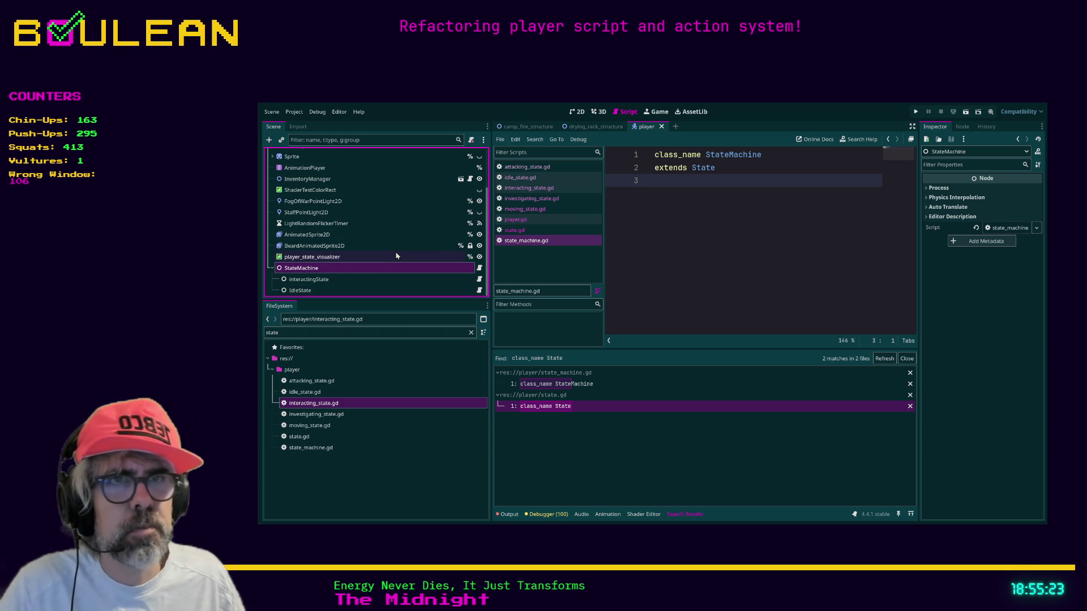
left_click(311, 280)
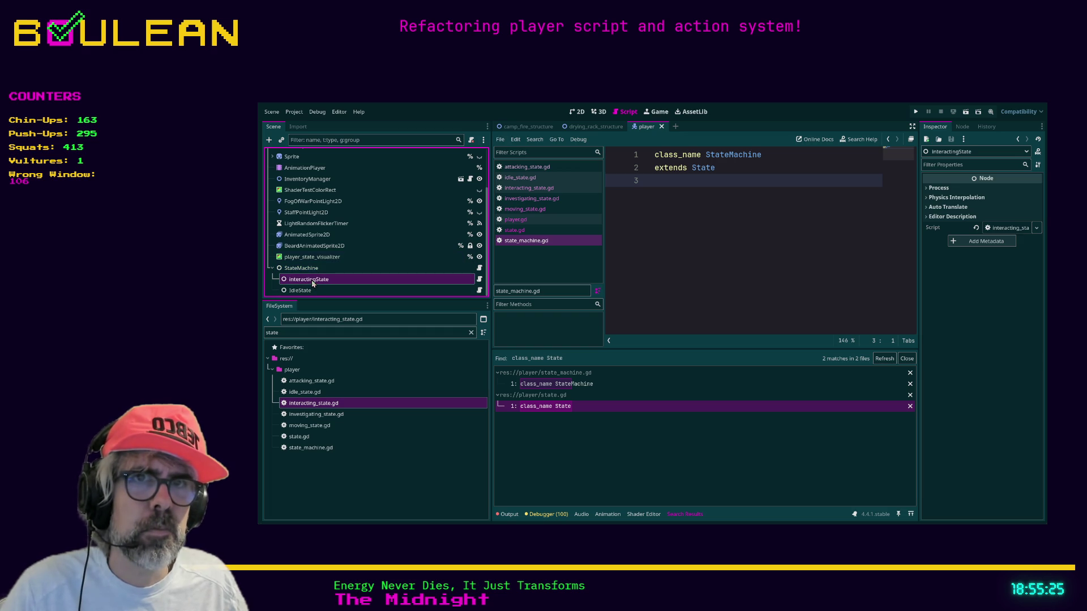
scroll(362, 244, "up", 5)
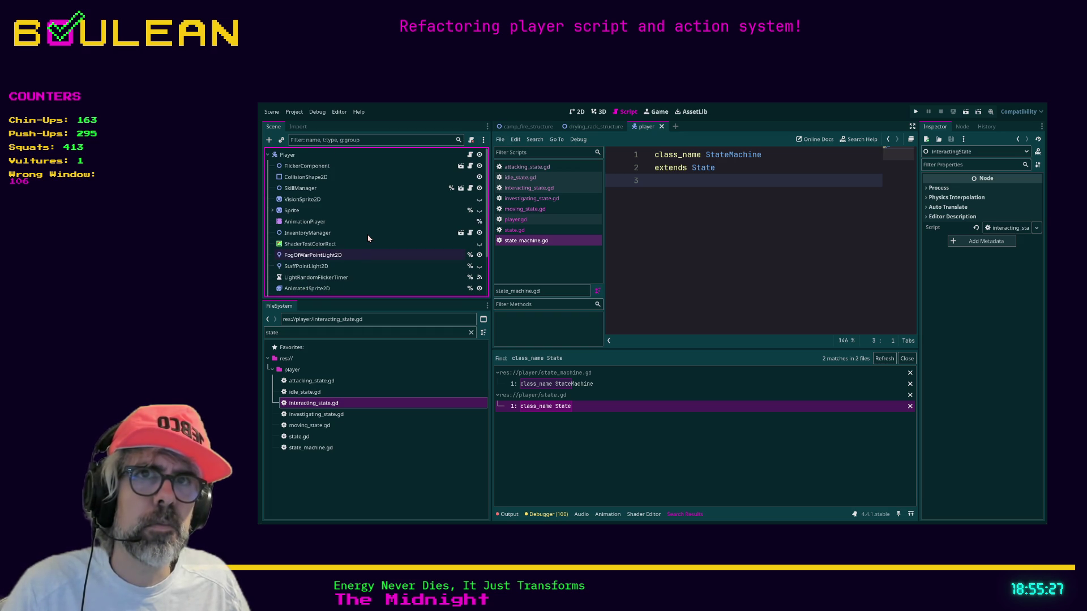
scroll(368, 239, "down", 3)
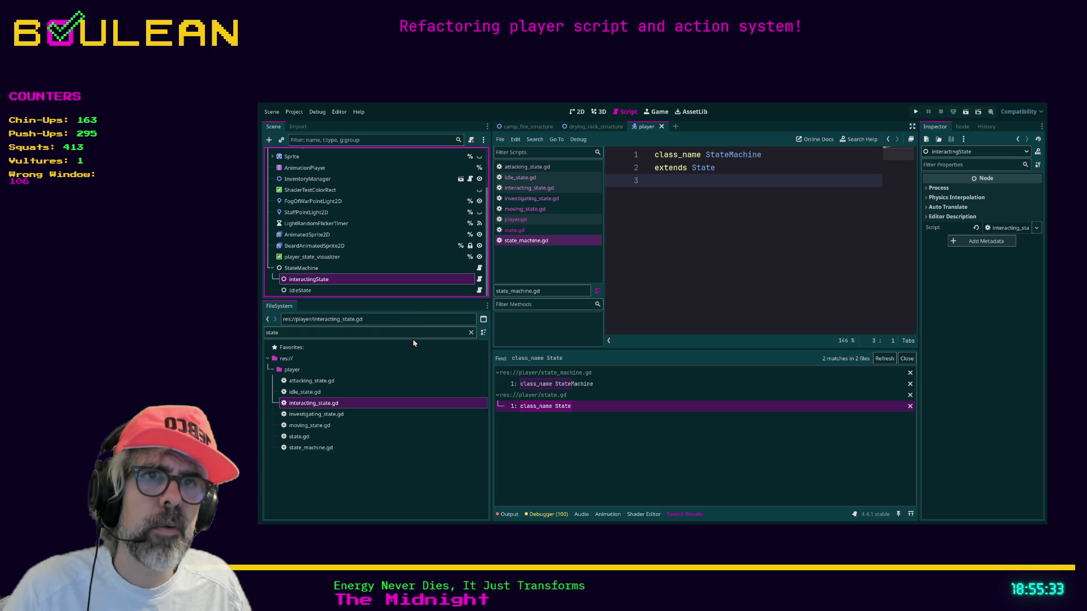
left_click(317, 267)
left_click(335, 280)
left_click(317, 269)
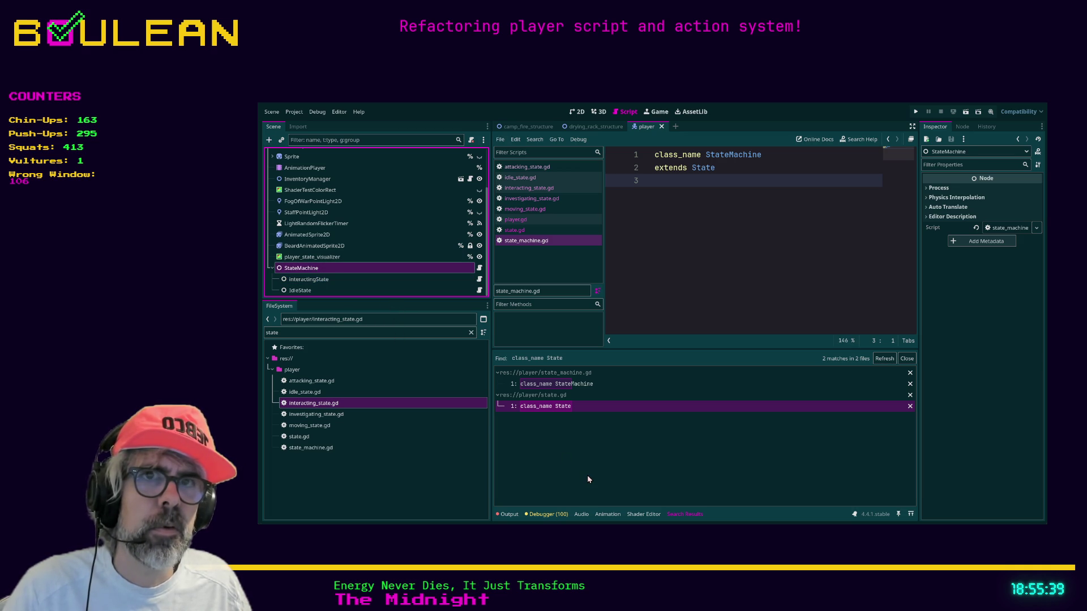
scroll(378, 274, "up", 5)
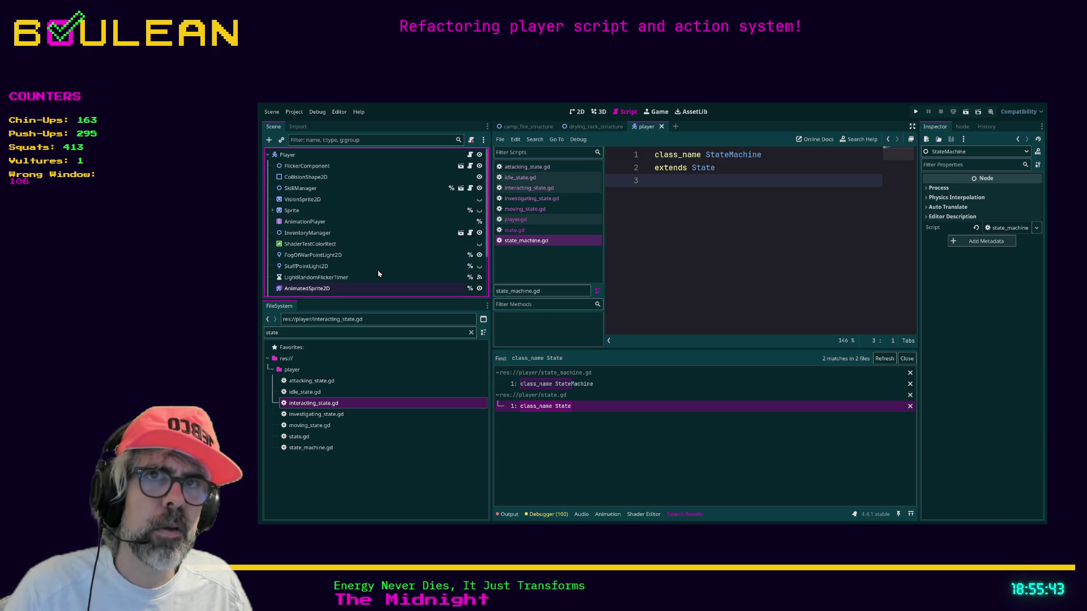
Filter the Scene dock by 'inter' and 'inves', then clear the filter to show the full tree.
left_click(341, 141)
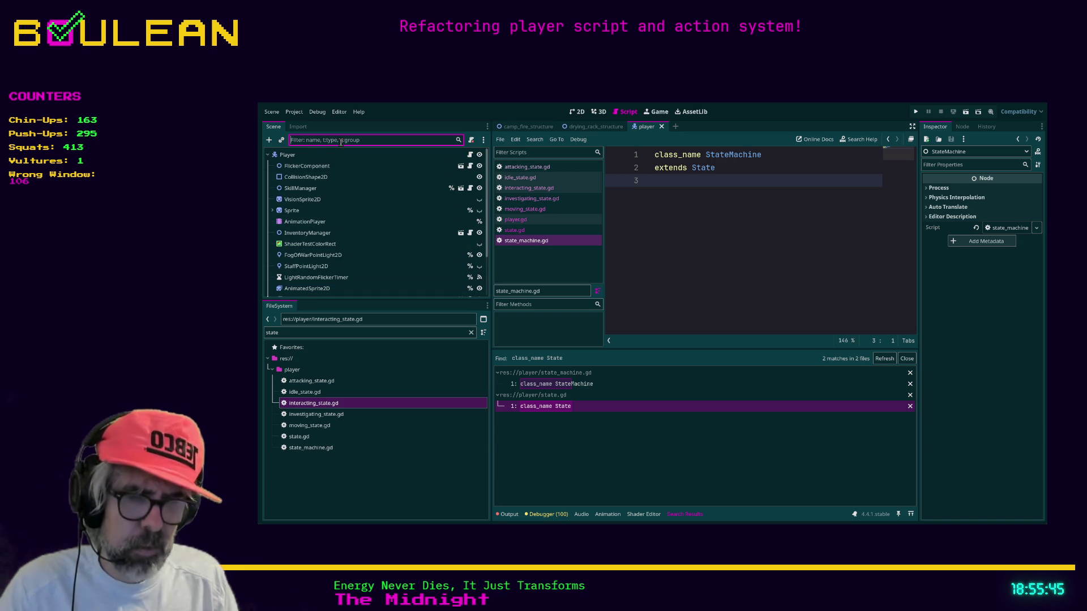
type("inter")
key("Down")
left_click(459, 141)
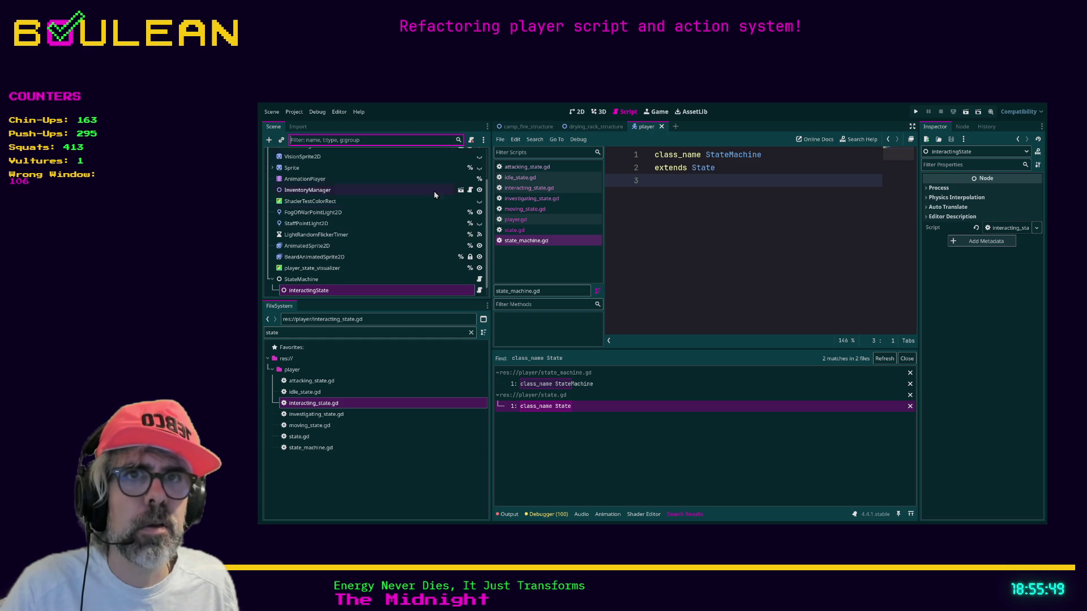
left_click(328, 269)
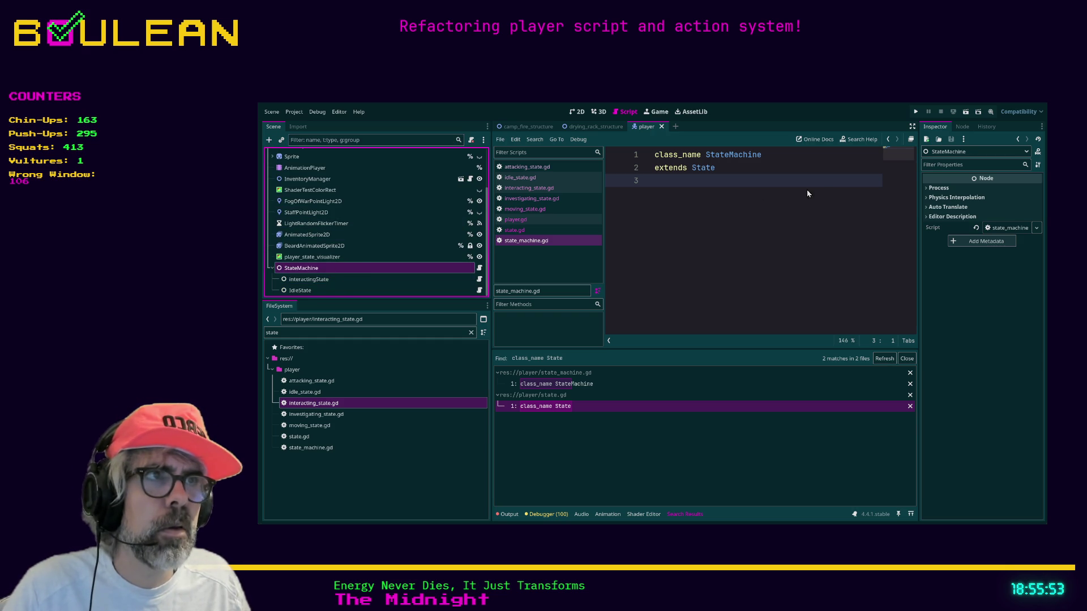
left_click(376, 141)
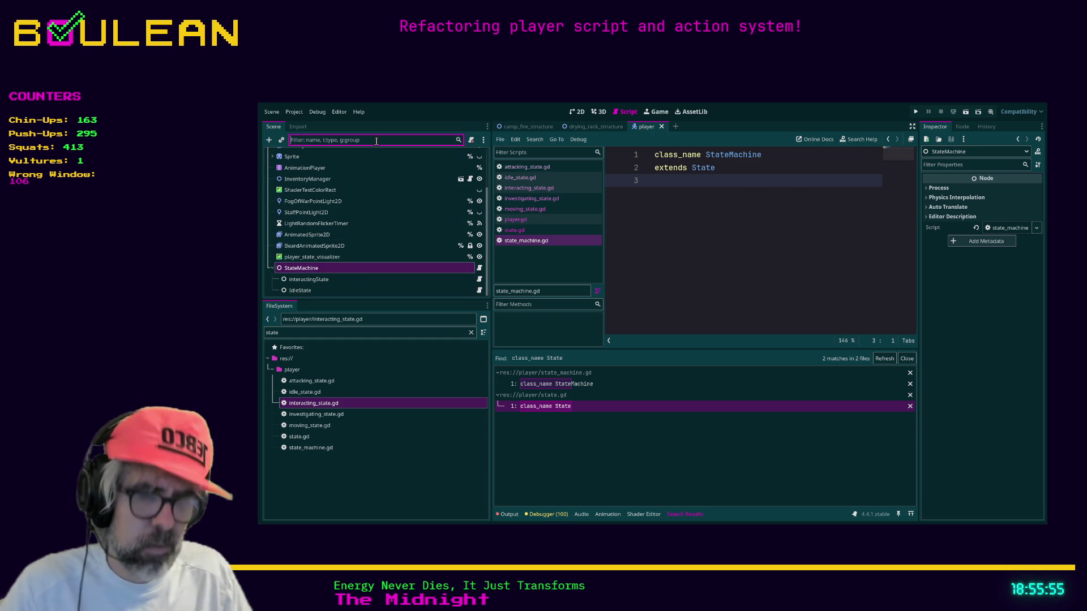
type("inves")
key("BackSpace")
key("BackSpace")
key("BackSpace")
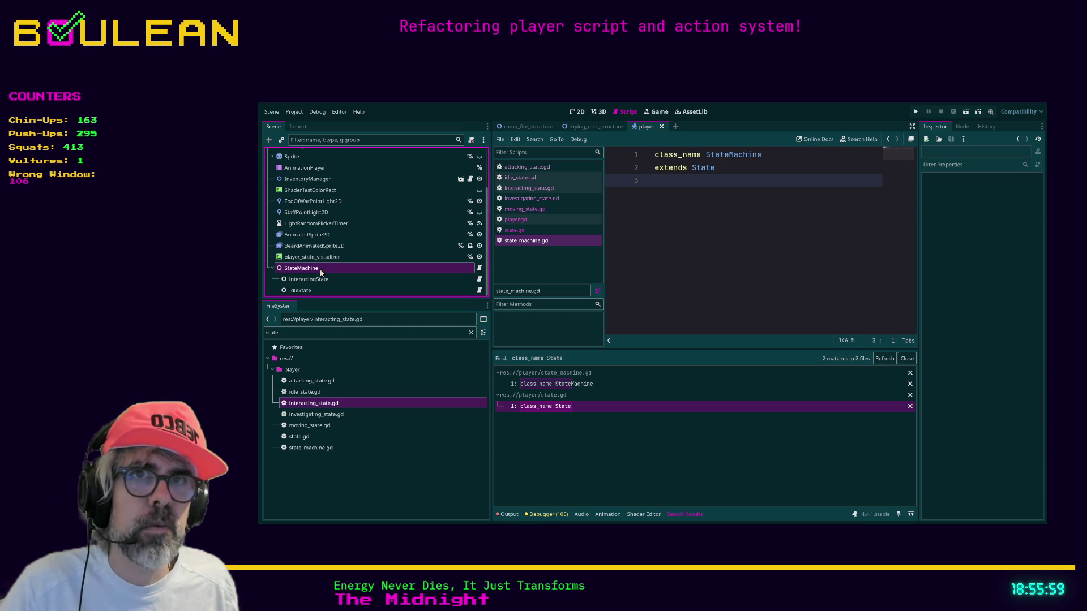
Add a new child Node under StateMachine and name it InvestigatingState.
left_click(320, 270)
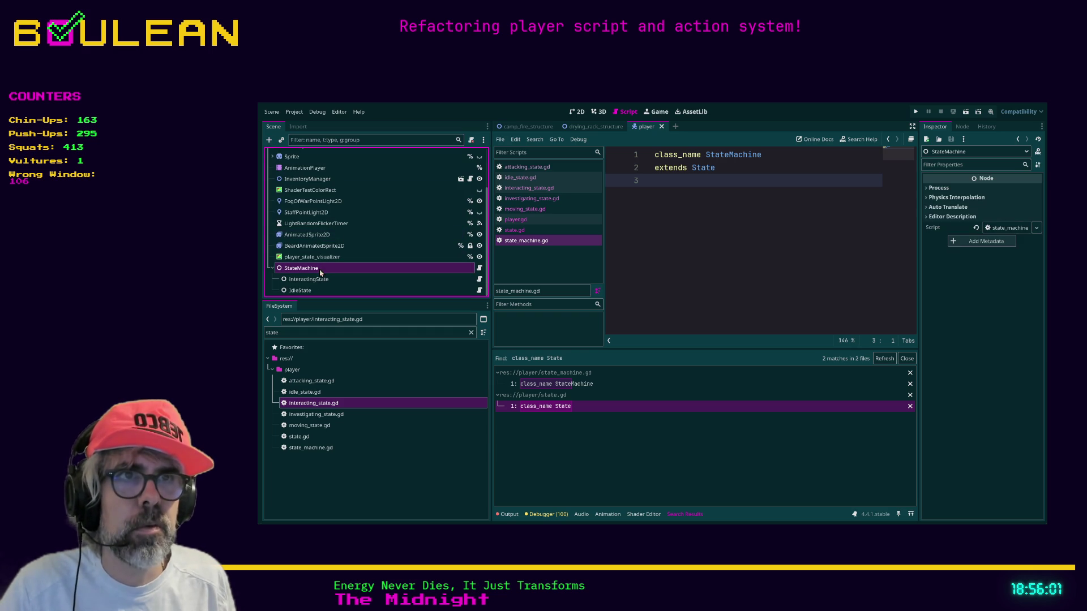
key("ctrl+a")
key("Return")
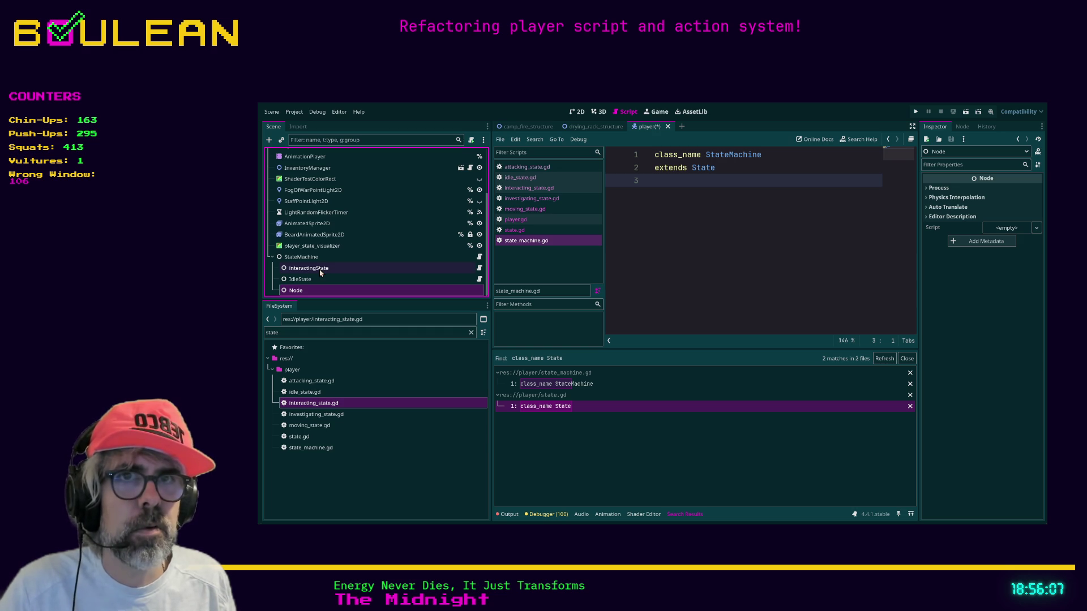
type("InvestigatingState")
key("Return")
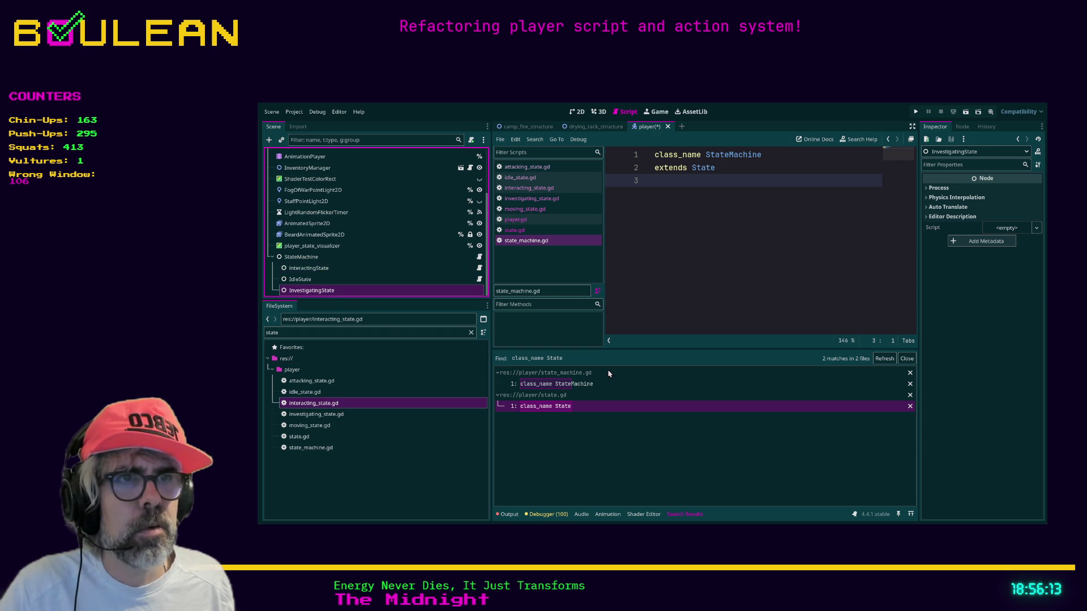
Select InteractingState and StateMachine, then open the base state.gd script.
left_click(318, 268)
left_click(315, 257)
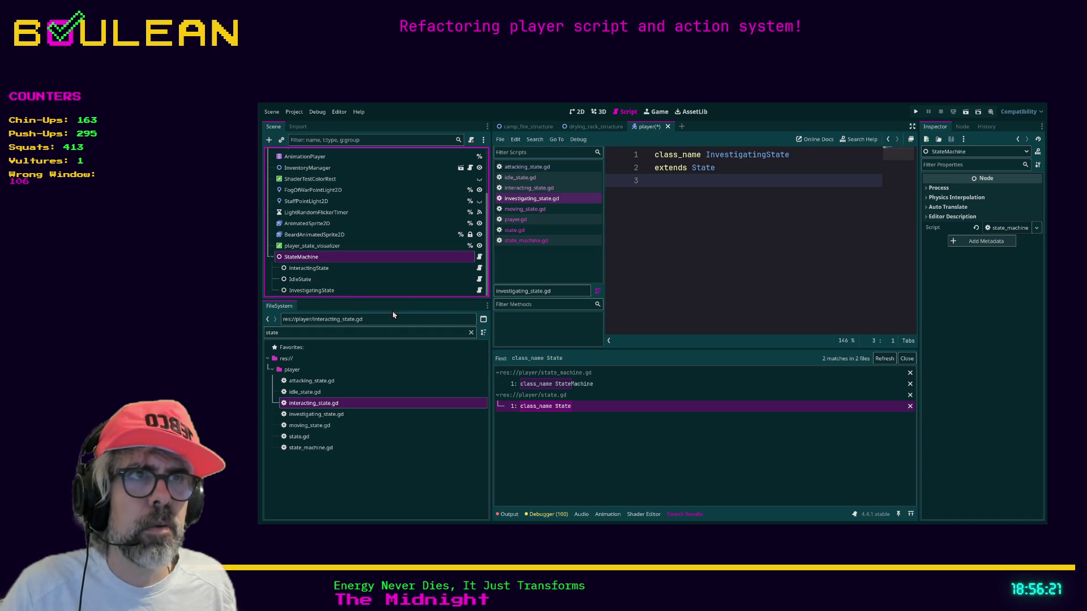
left_click(704, 169, "ctrl")
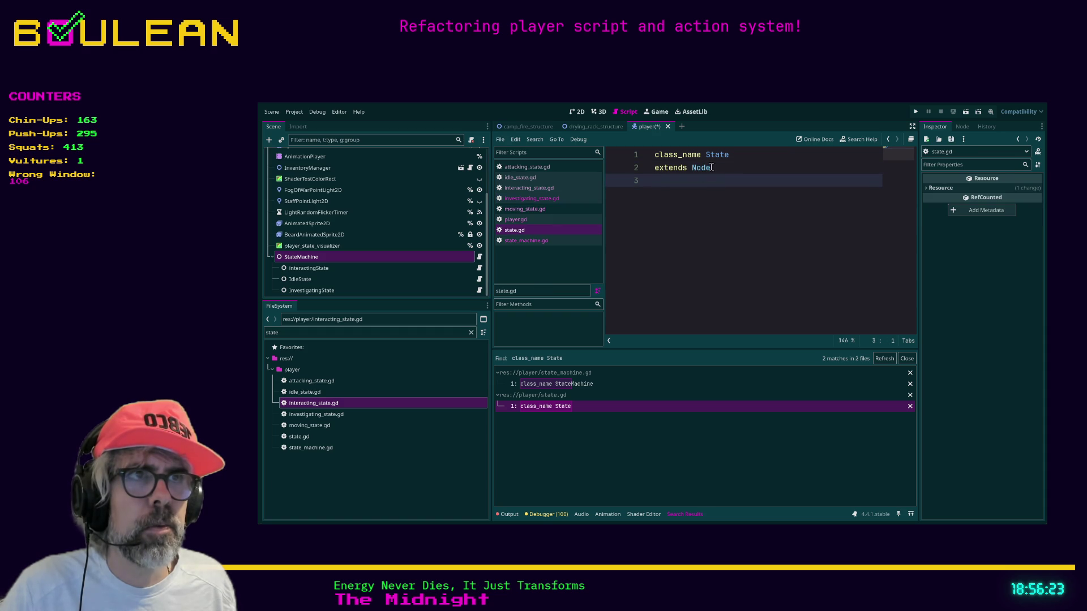
Add a MovingState child under StateMachine and attach moving_state.gd to it.
left_click(310, 257)
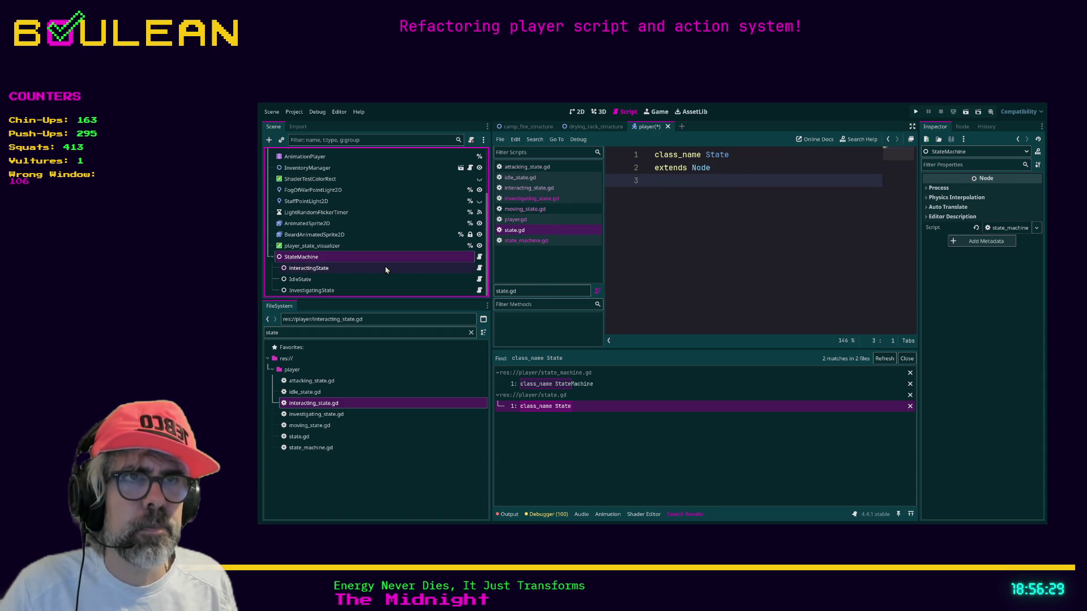
key("ctrl+a")
key("Return")
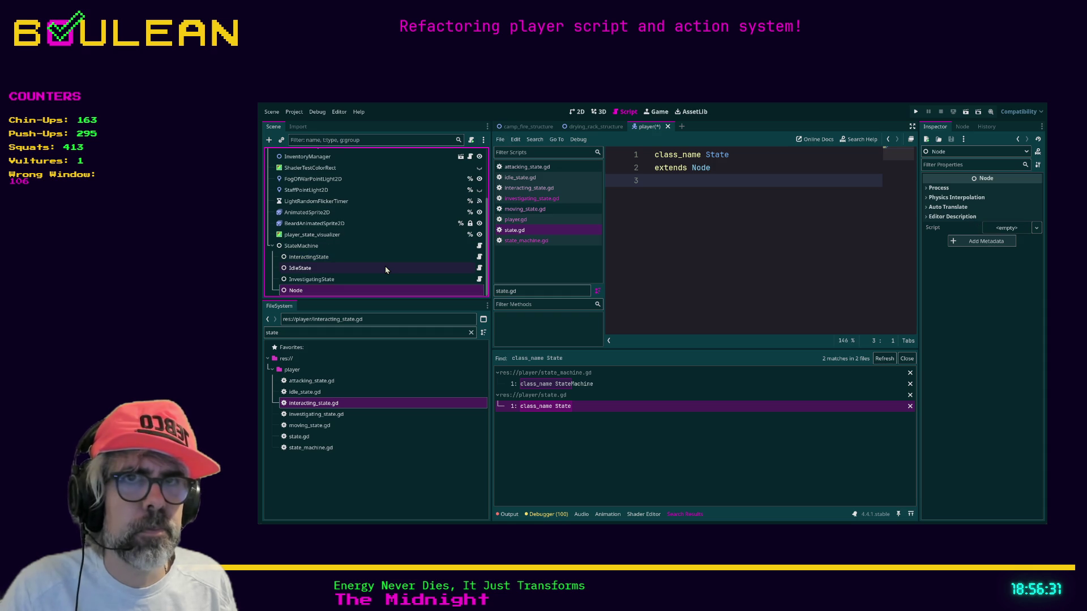
type("MovingState")
key("Return")
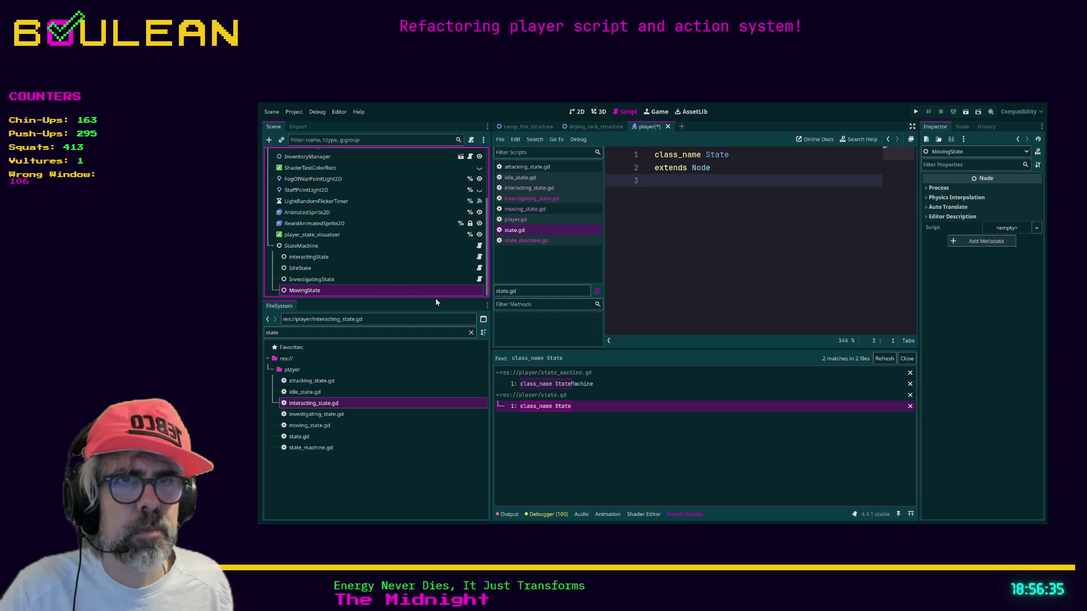
left_click_drag(310, 425, 317, 290)
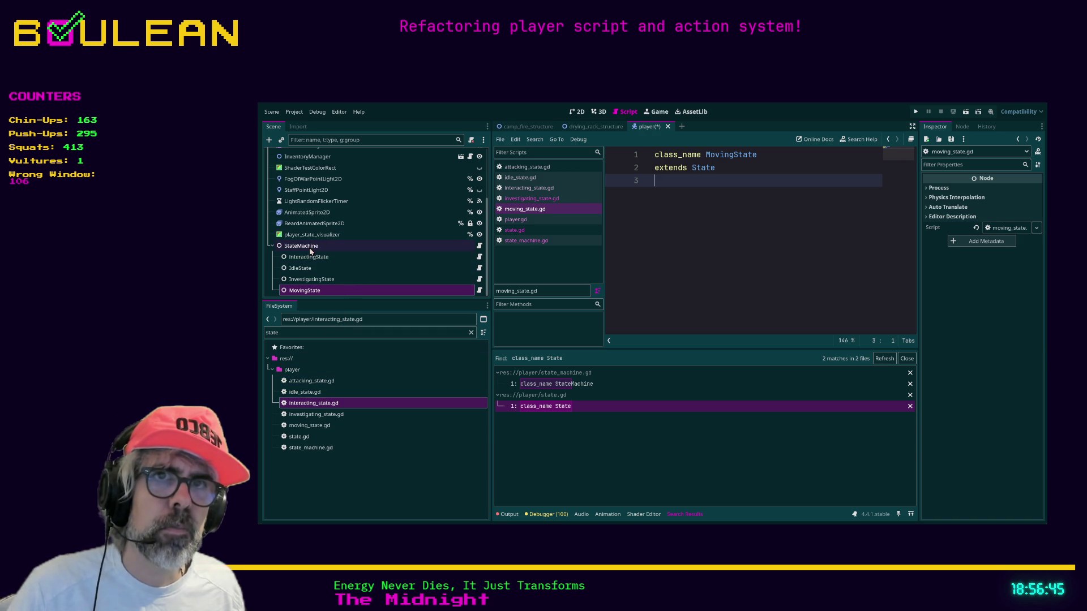
Add another new child Node under StateMachine.
left_click(309, 248)
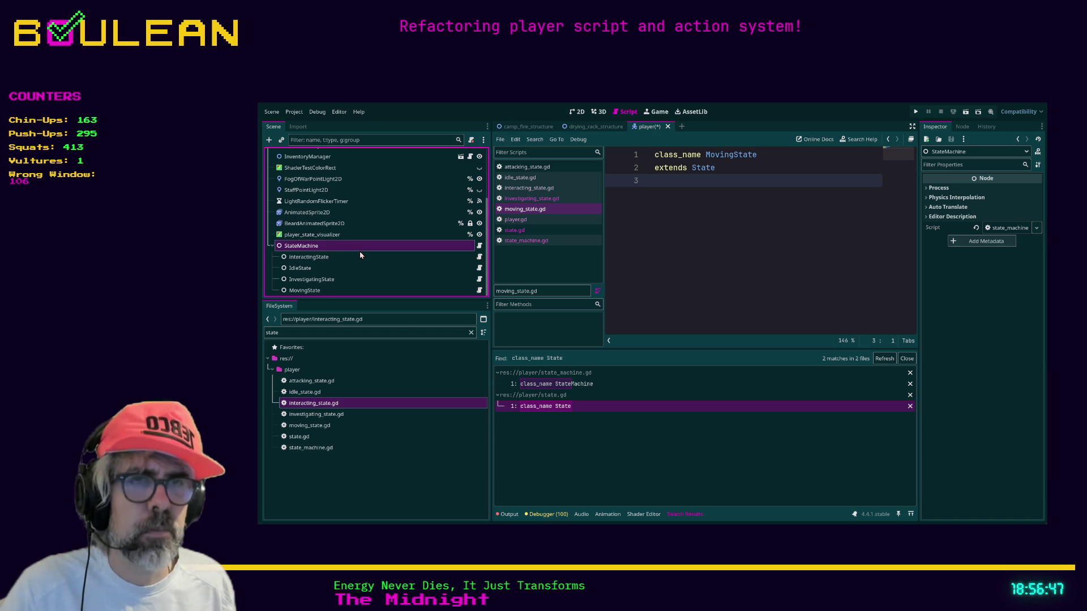
key("ctrl+a")
key("Return")
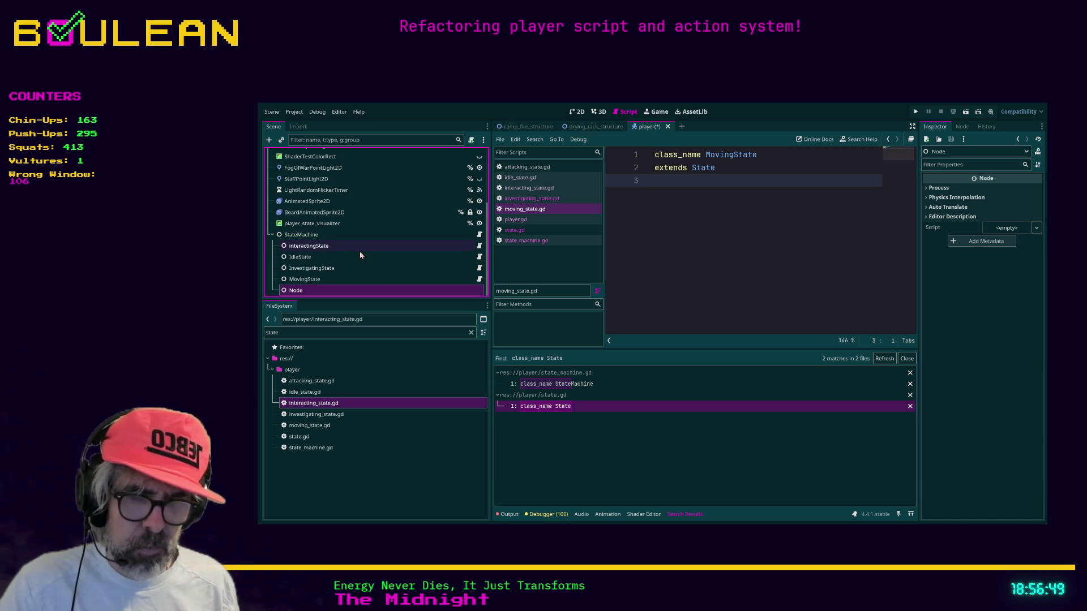
Rename the new child node to AttackingState.
key("F2")
type("AttackingState")
key("Return")
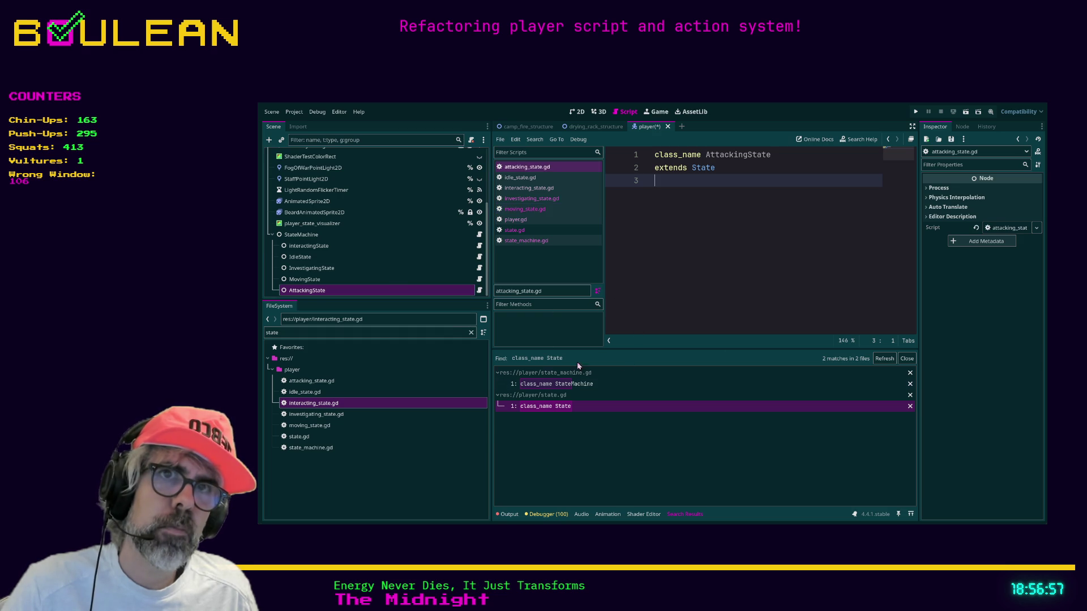
Move AttackingState to the top of StateMachine's children and select attacking_state.gd in the files.
scroll(390, 270, "up", 1)
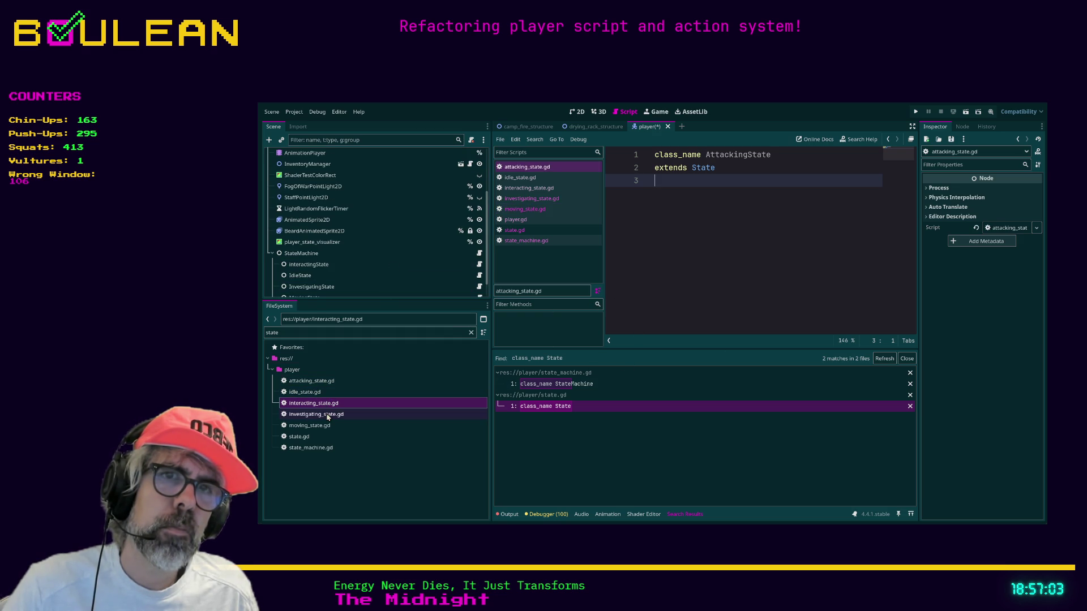
mouse_move(312, 381)
left_mouse_down()
mouse_move(368, 297)
mouse_move(359, 283)
left_mouse_up()
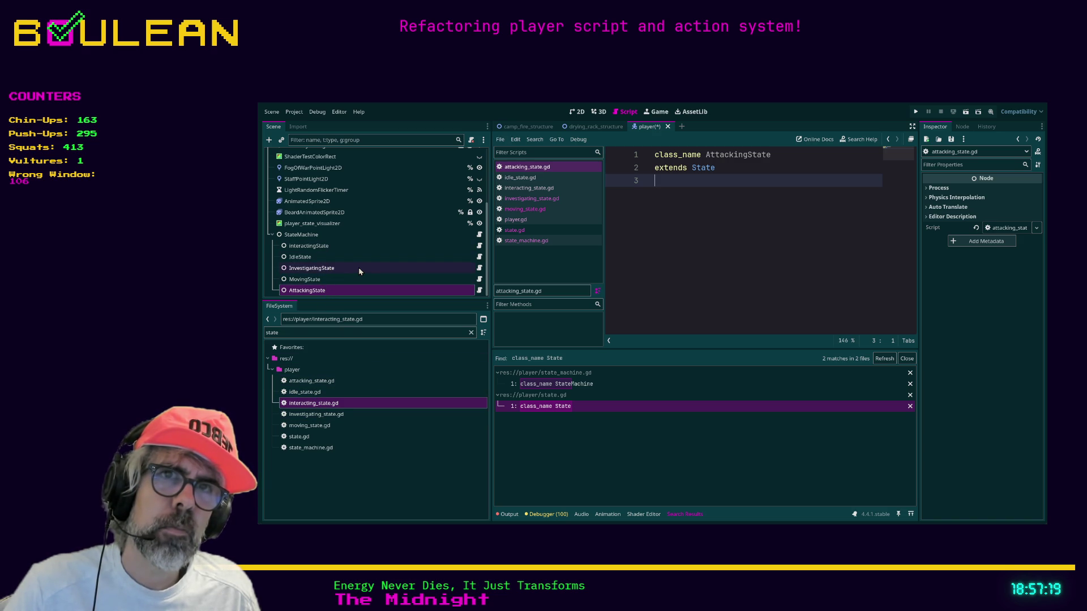
mouse_move(320, 291)
left_mouse_down()
mouse_move(325, 243)
mouse_move(314, 271)
mouse_move(312, 254)
left_mouse_up()
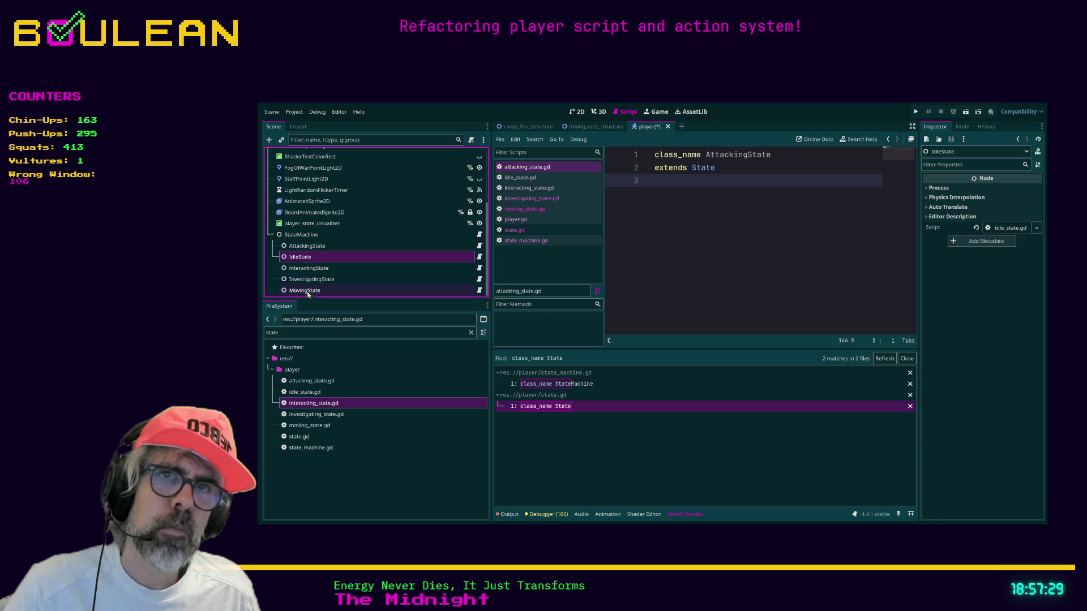
left_click(328, 381)
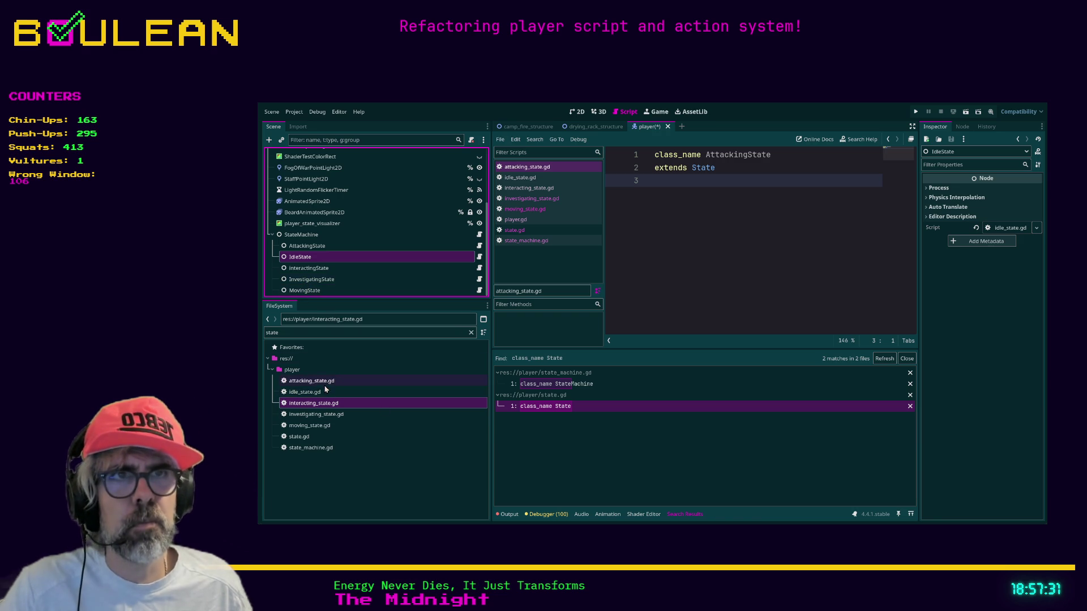
left_click(509, 220)
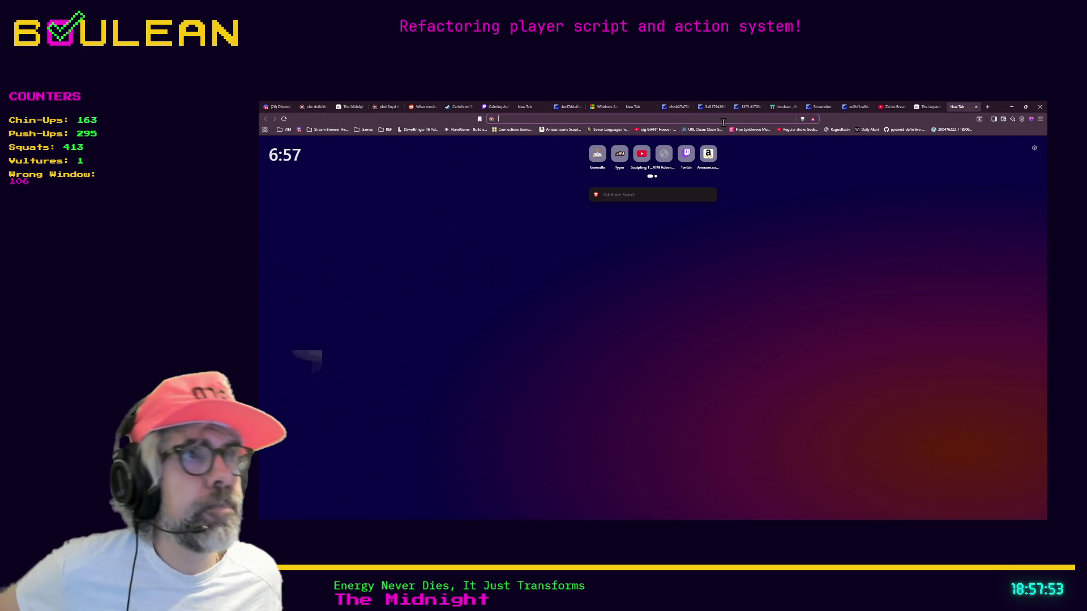
Load the pasted bouls-state-machine GitHub URL, then start a new browser tab.
left_click(723, 116)
type("https://github.com/Kinexus/bouls-state-machine")
key("Return")
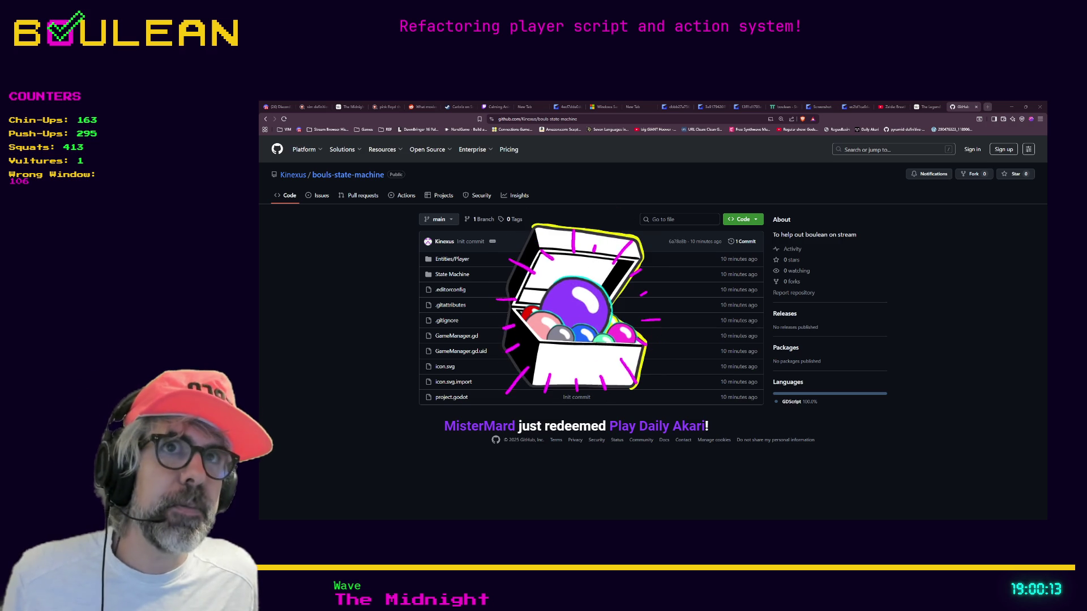
left_click(987, 107)
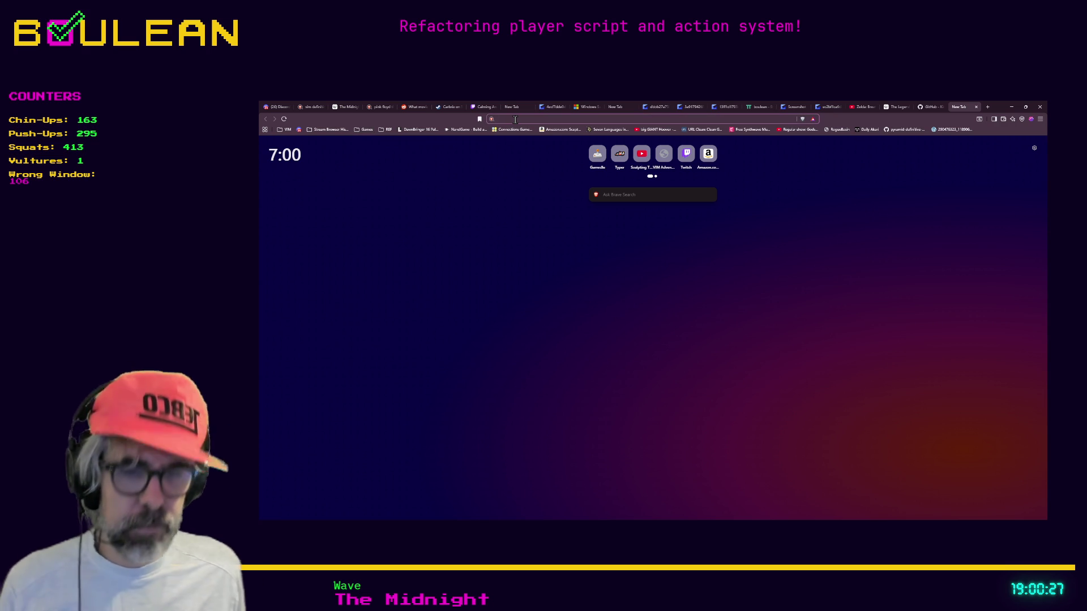
Load the Daily Akari site by entering 'daily' in the address bar.
type("dailya")
key("Return")
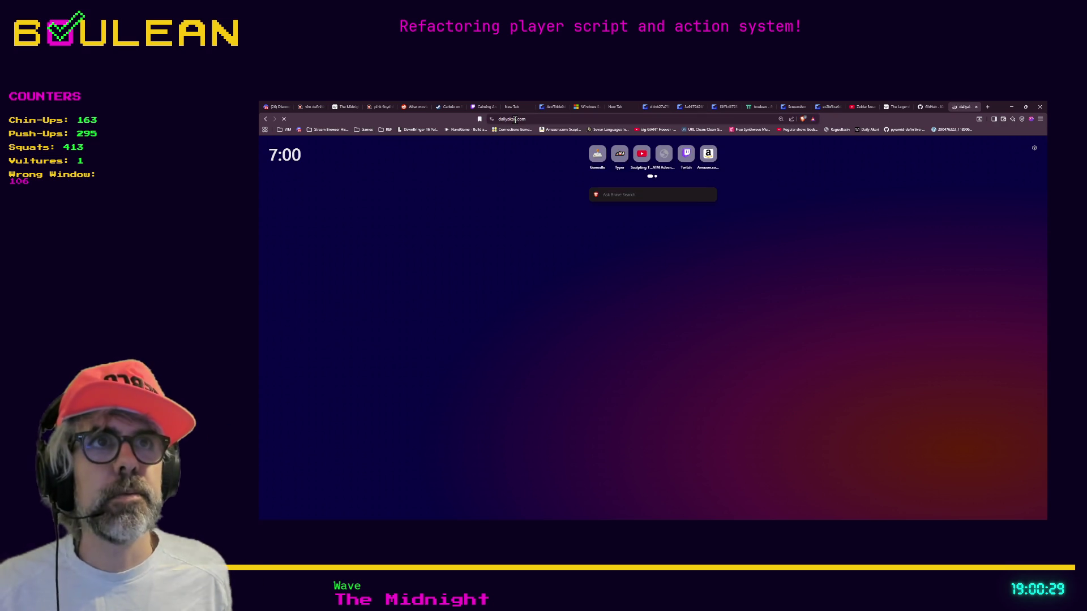
left_click(516, 119)
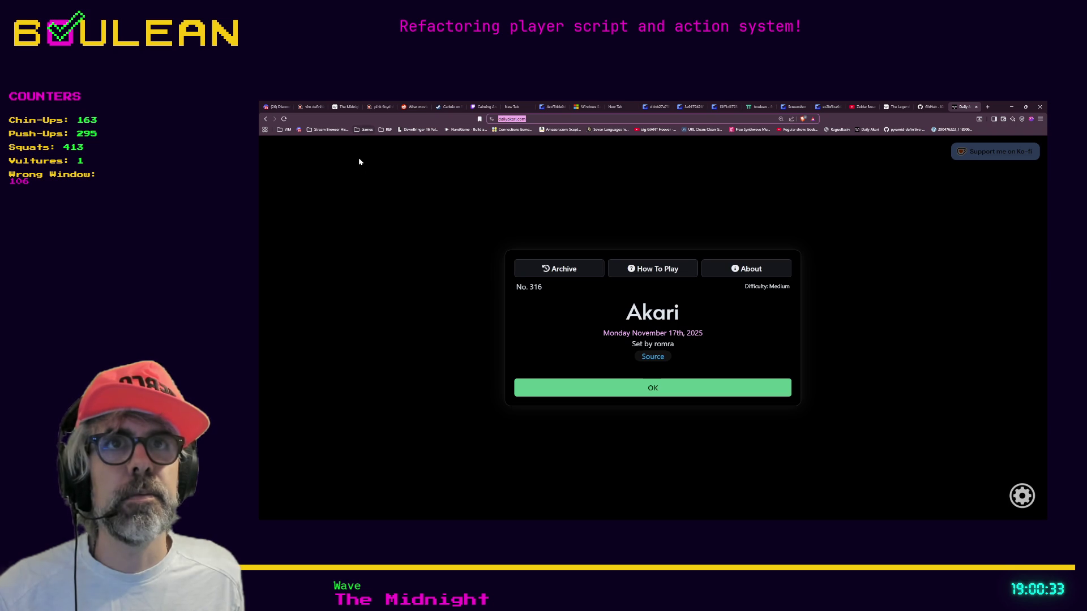
left_click(372, 176)
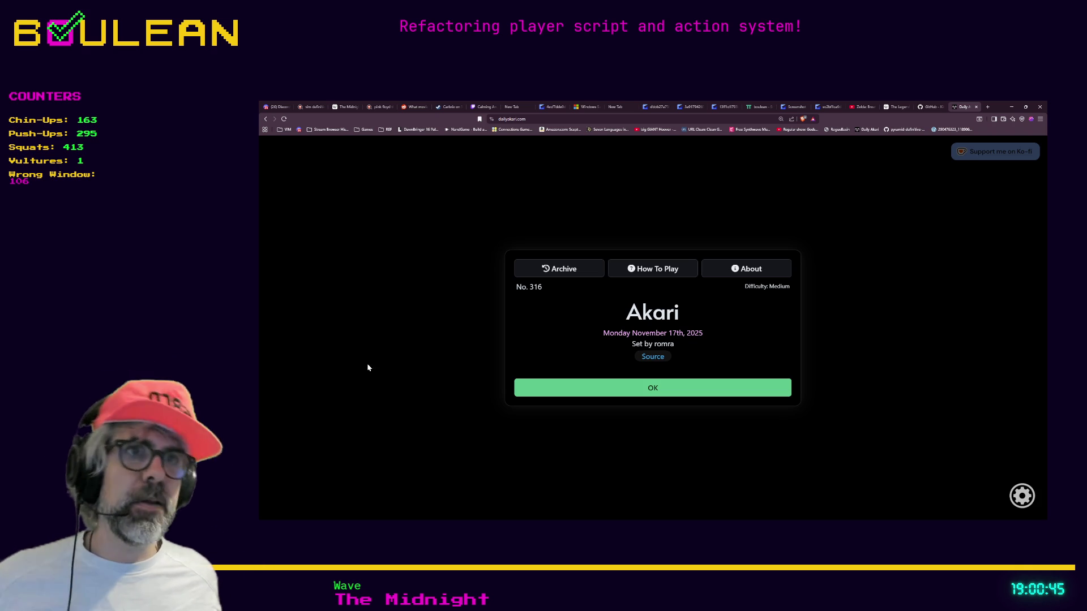
Go fullscreen, visit the puzzle's source page, and close it again.
key("F11")
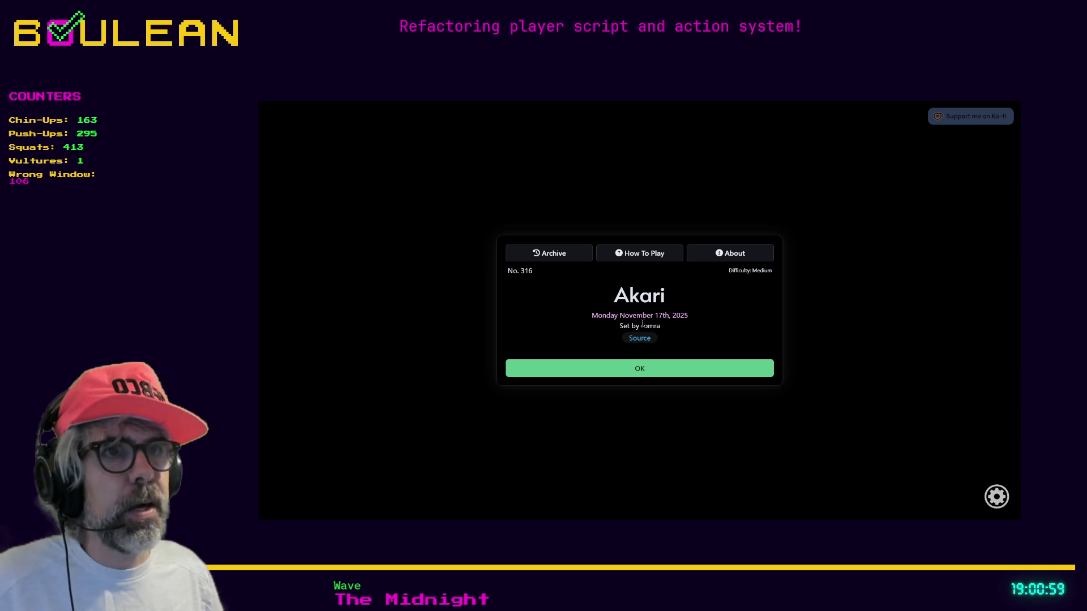
left_click(639, 340)
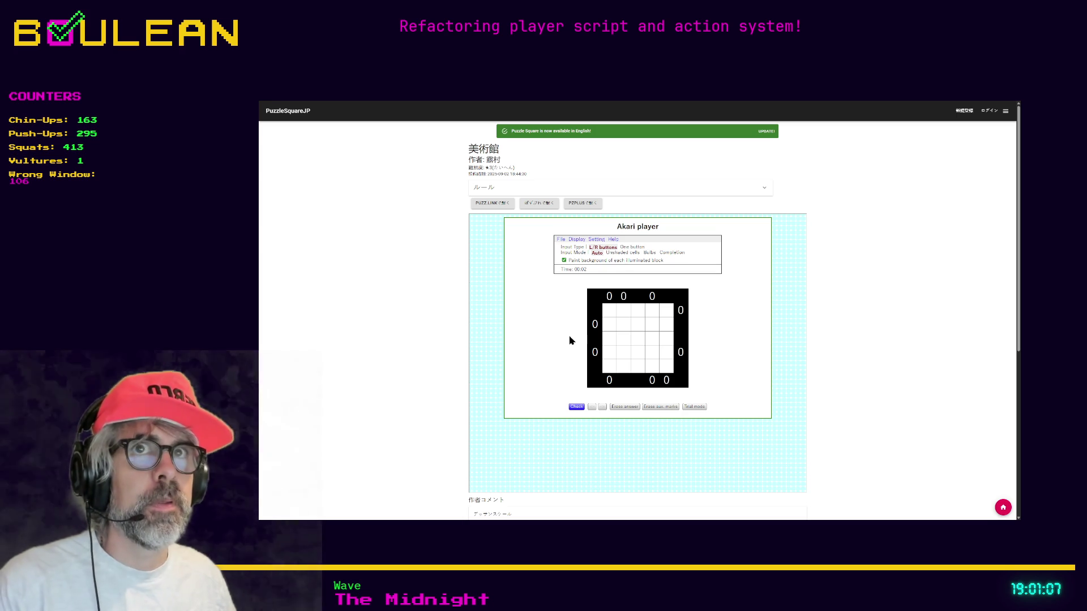
key("F11")
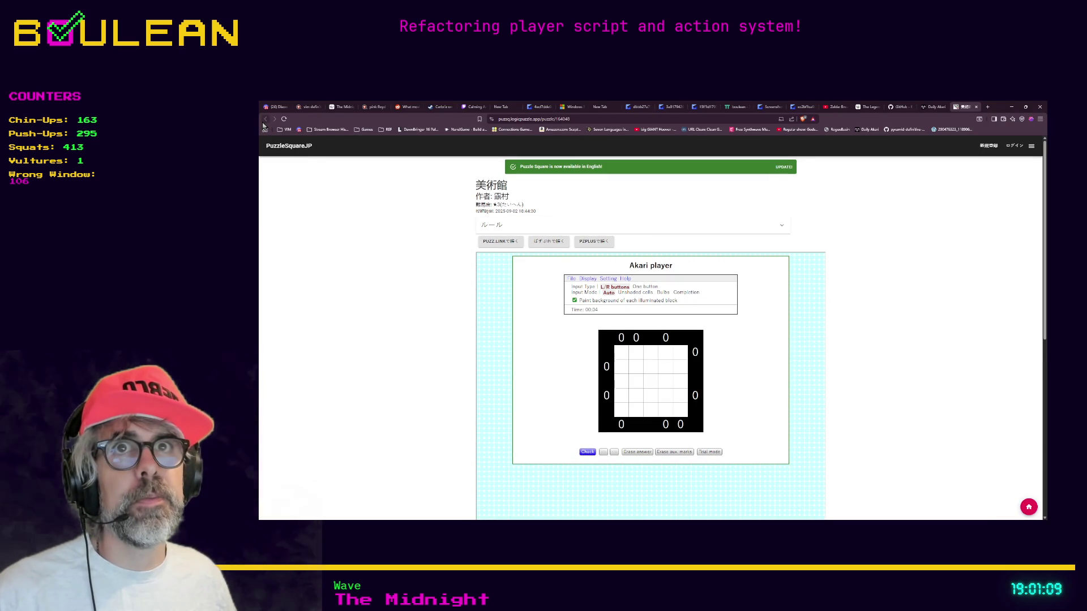
left_click(976, 107)
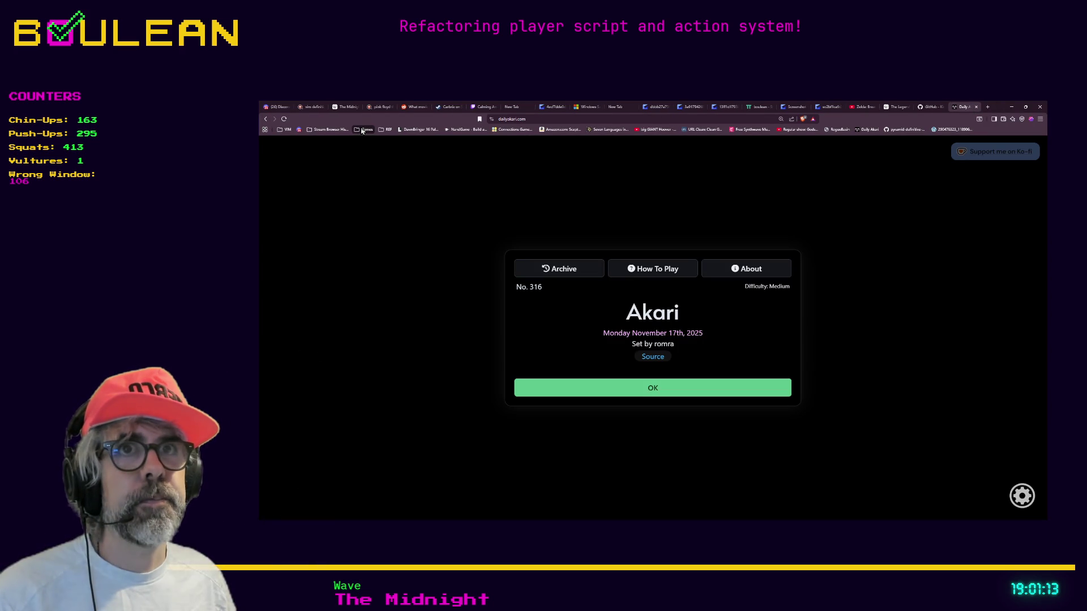
Return fullscreen to puzzle No. 316 and dismiss its intro to reveal the grid.
key("F11")
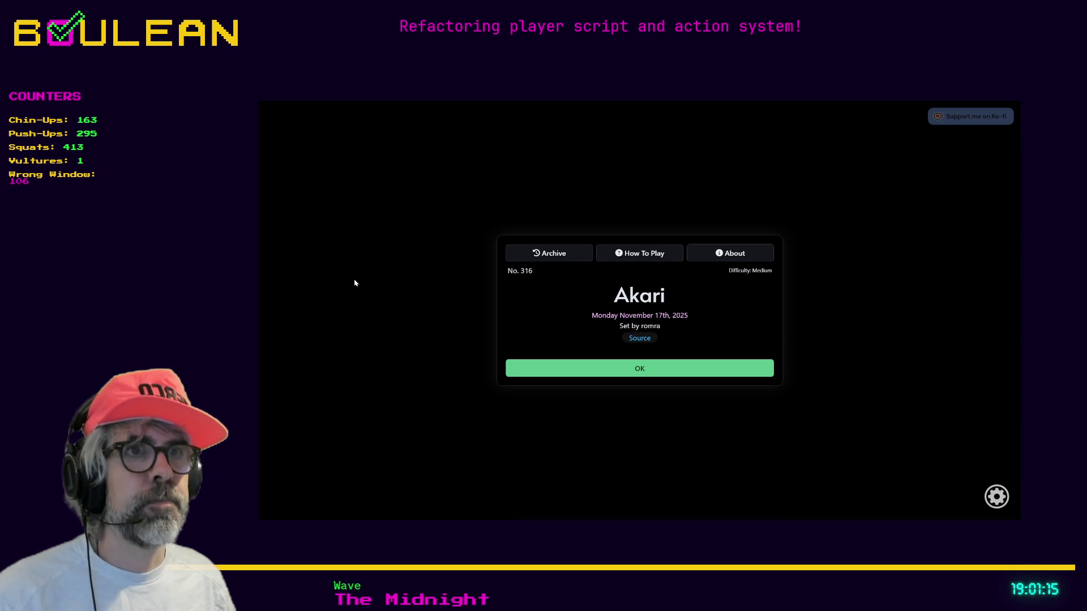
key("F11")
left_click(525, 119)
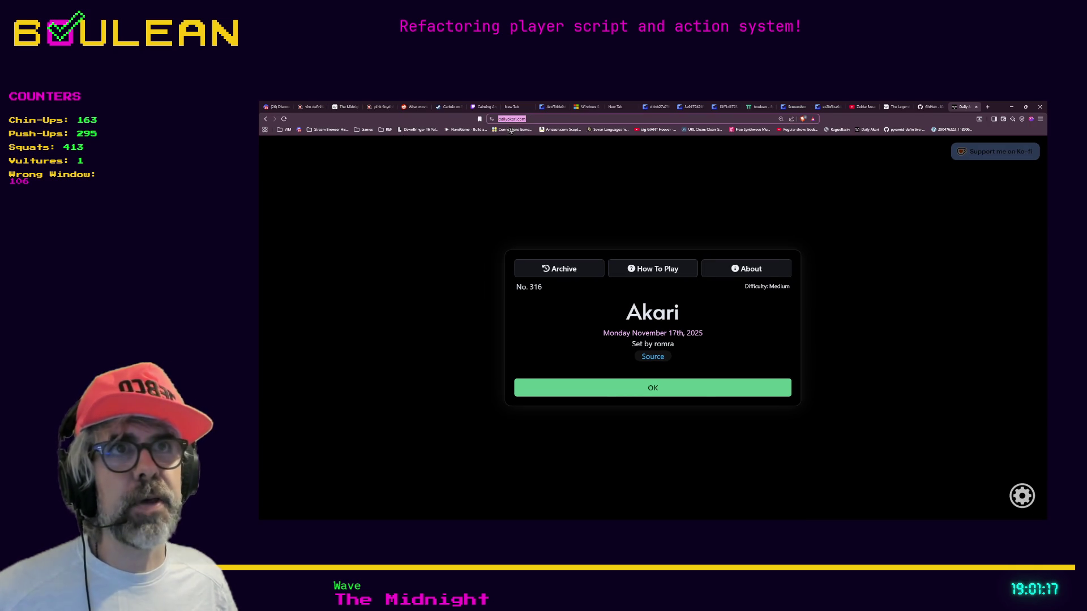
key("Escape")
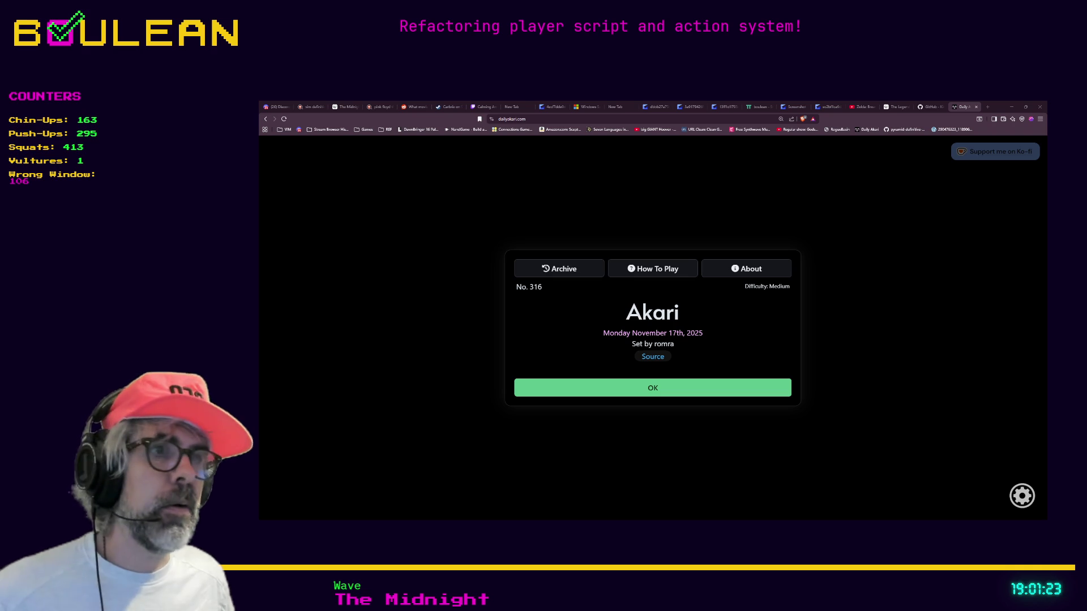
key("F11")
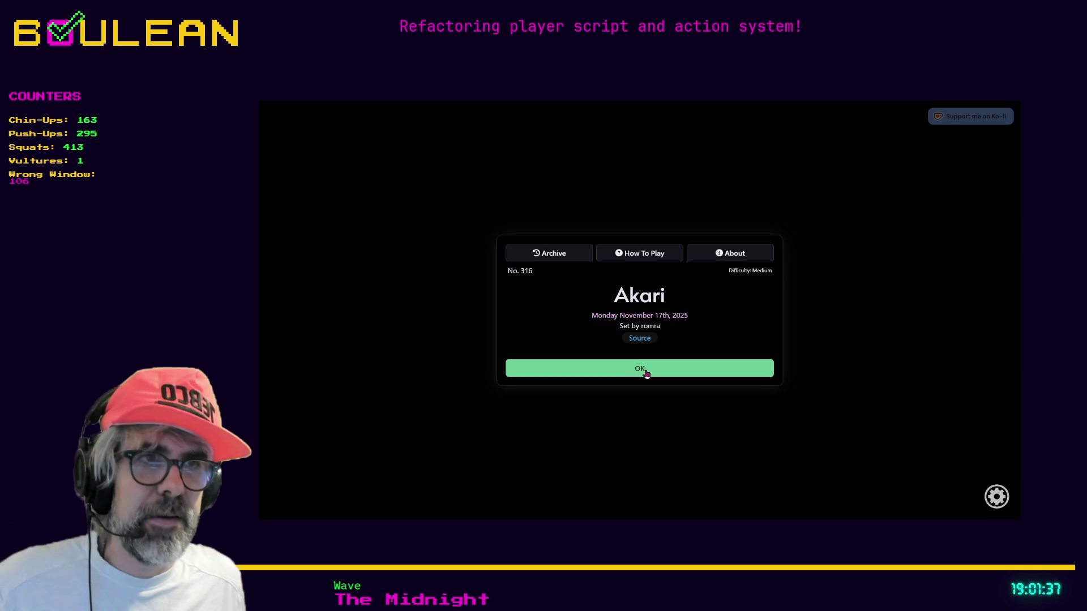
left_click(643, 373)
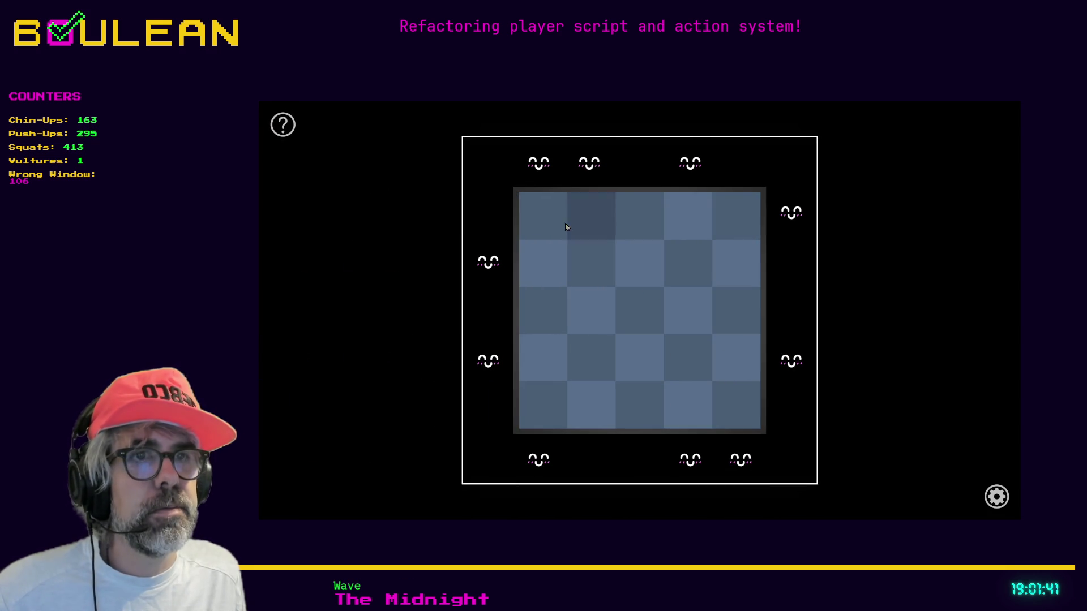
Make a first attempt, placing, moving and removing lights across columns 1, 2, 3 and 5.
left_click(591, 409)
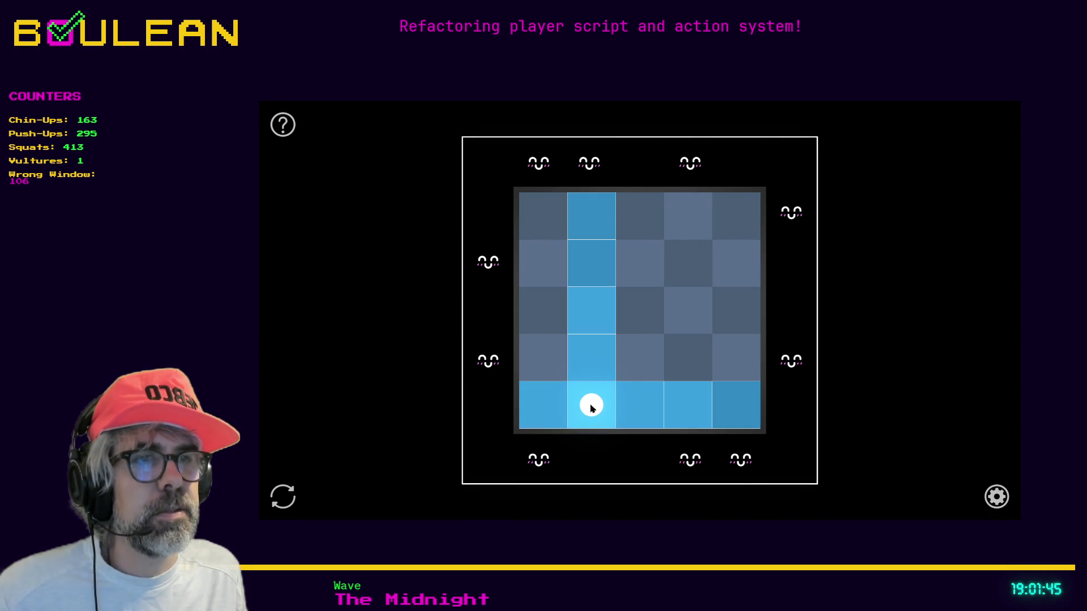
left_click(631, 371)
left_click(537, 317)
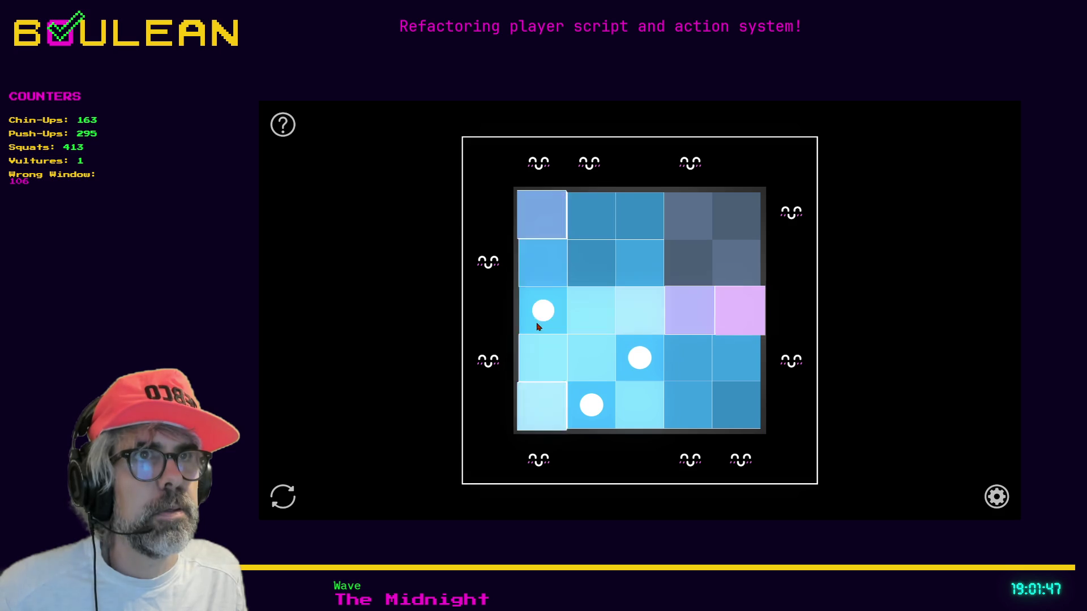
left_click(733, 282)
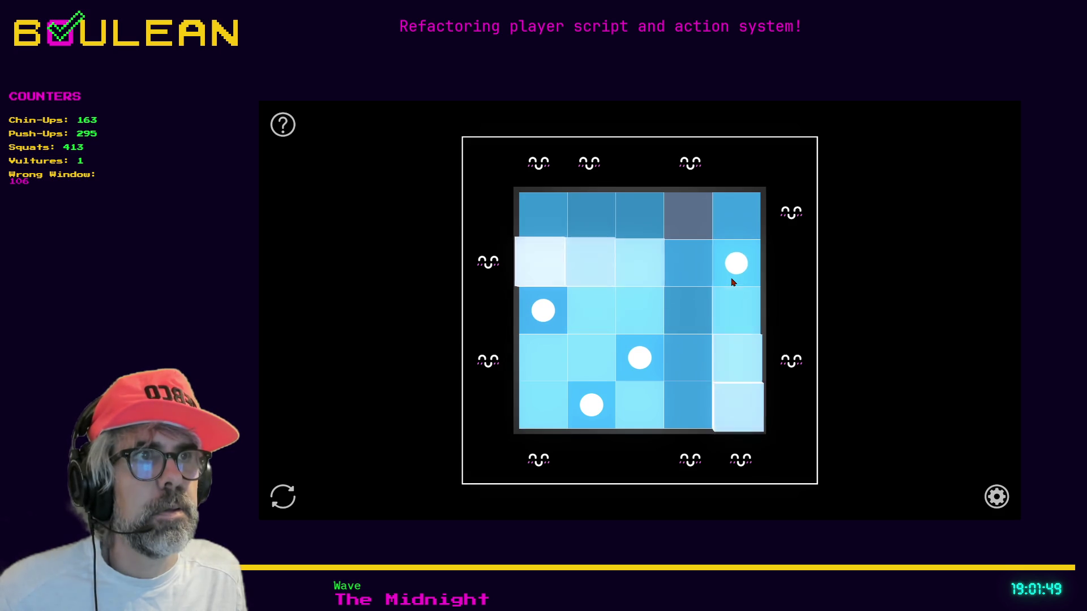
left_click(733, 283)
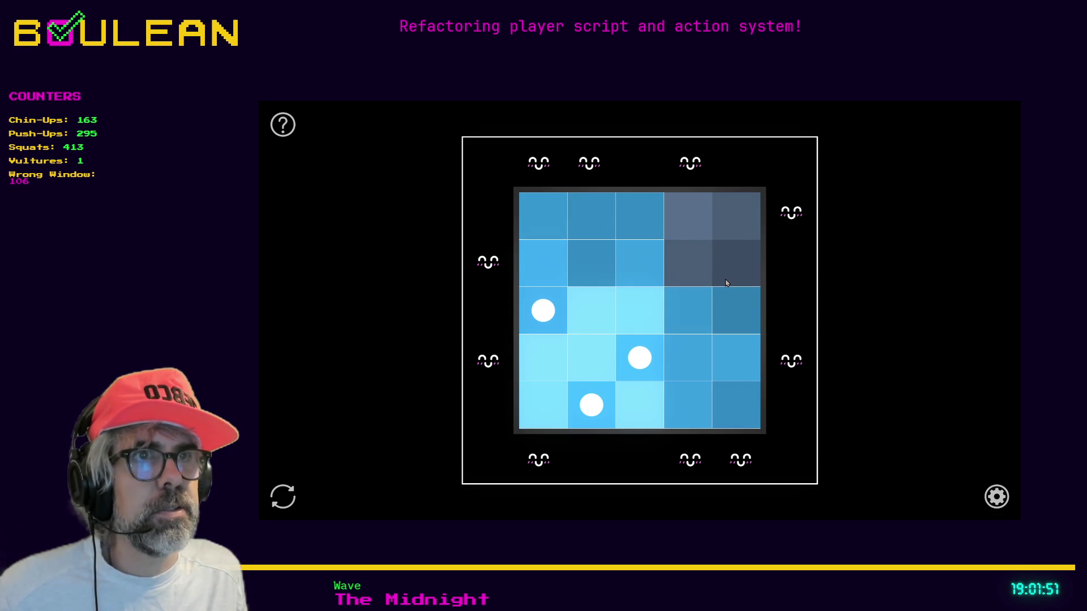
left_click_drag(638, 356, 638, 246)
left_click(729, 267)
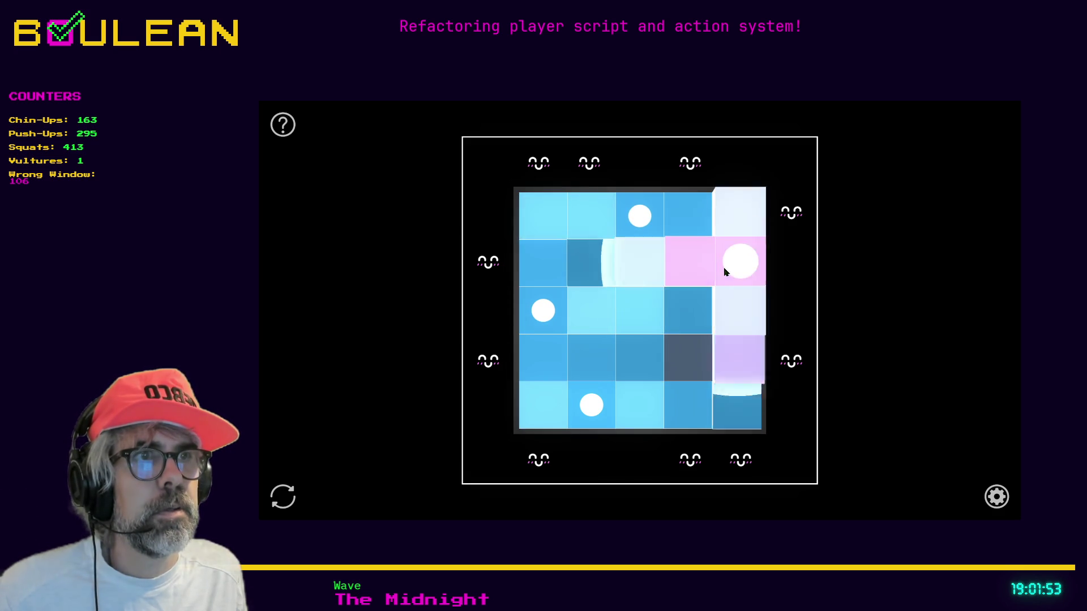
left_click(545, 311)
left_click(591, 405)
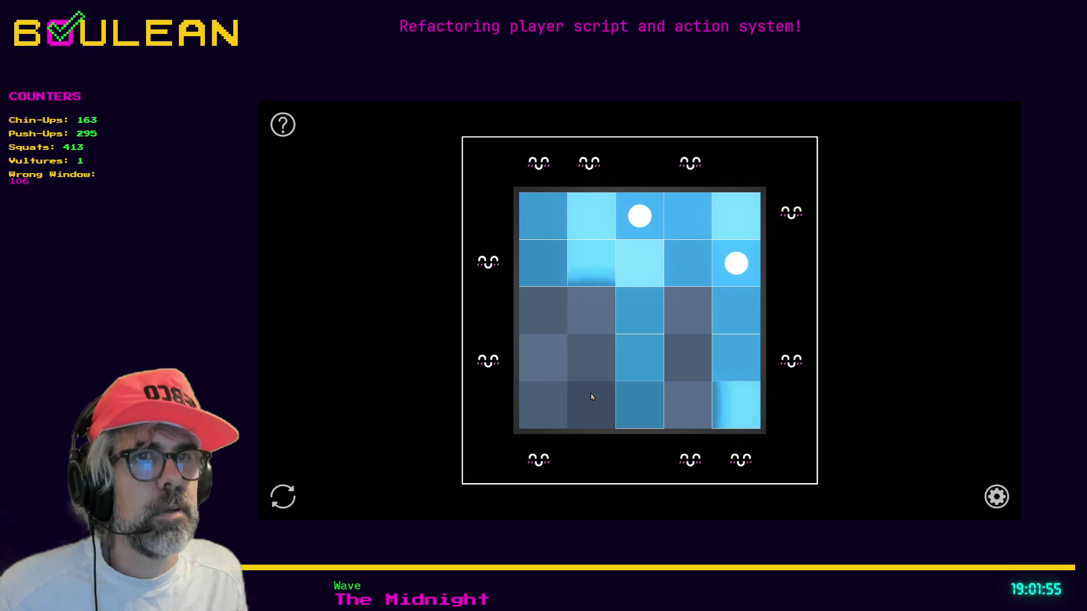
left_click(590, 363)
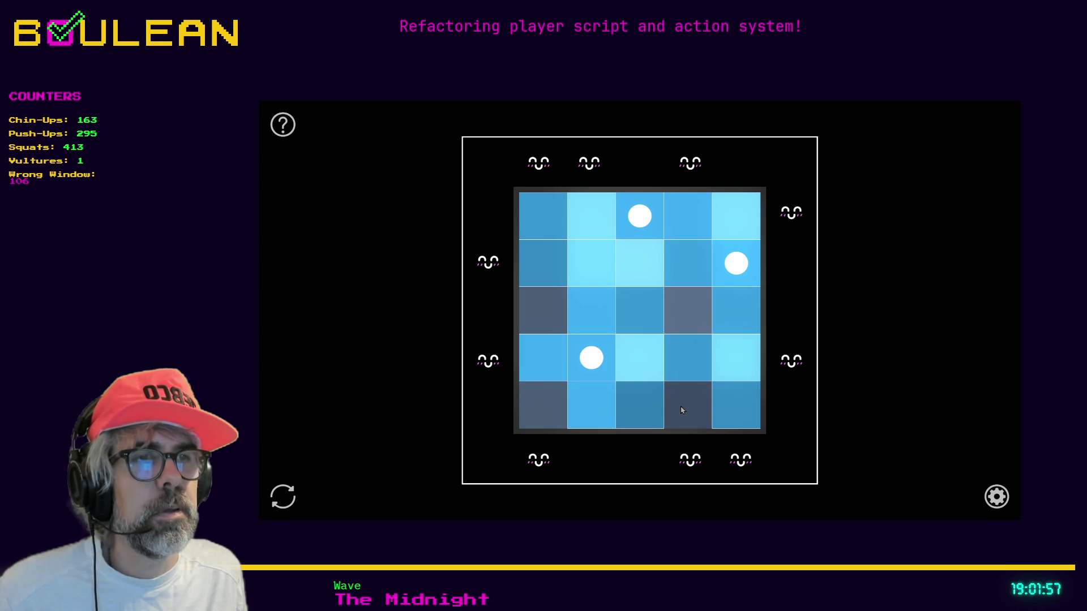
left_click(734, 275)
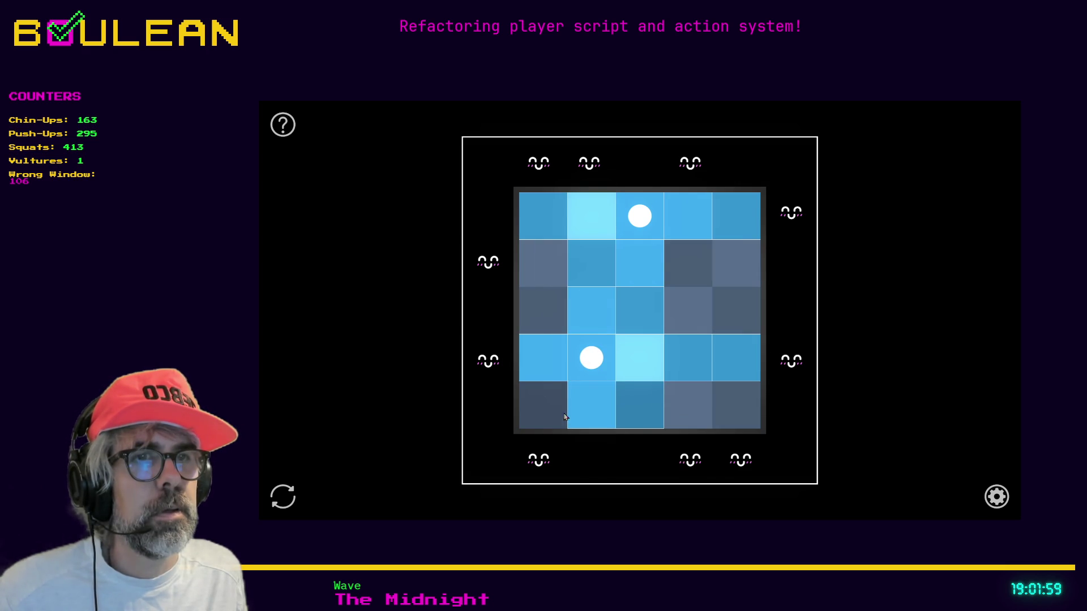
Clear the board and place bulbs again until five lights solve puzzle No. 316.
left_click(588, 422)
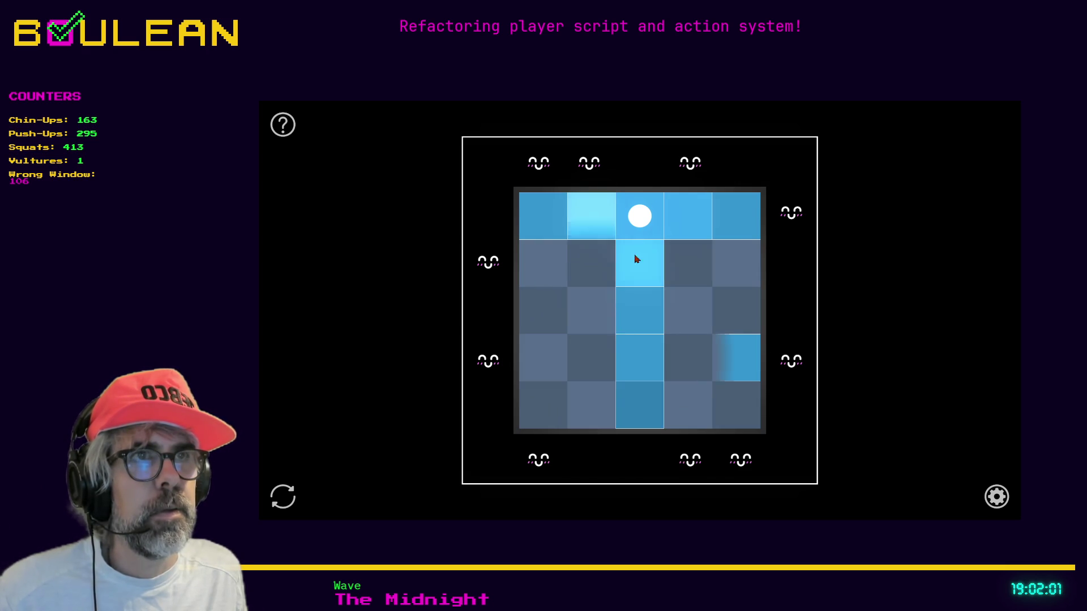
left_click(593, 426)
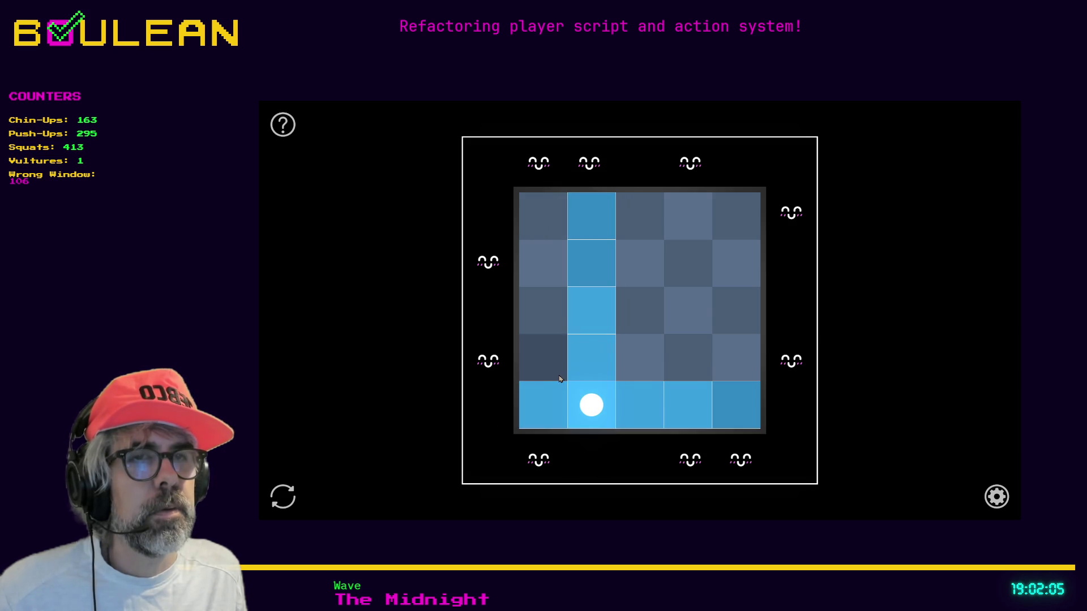
left_click(647, 373)
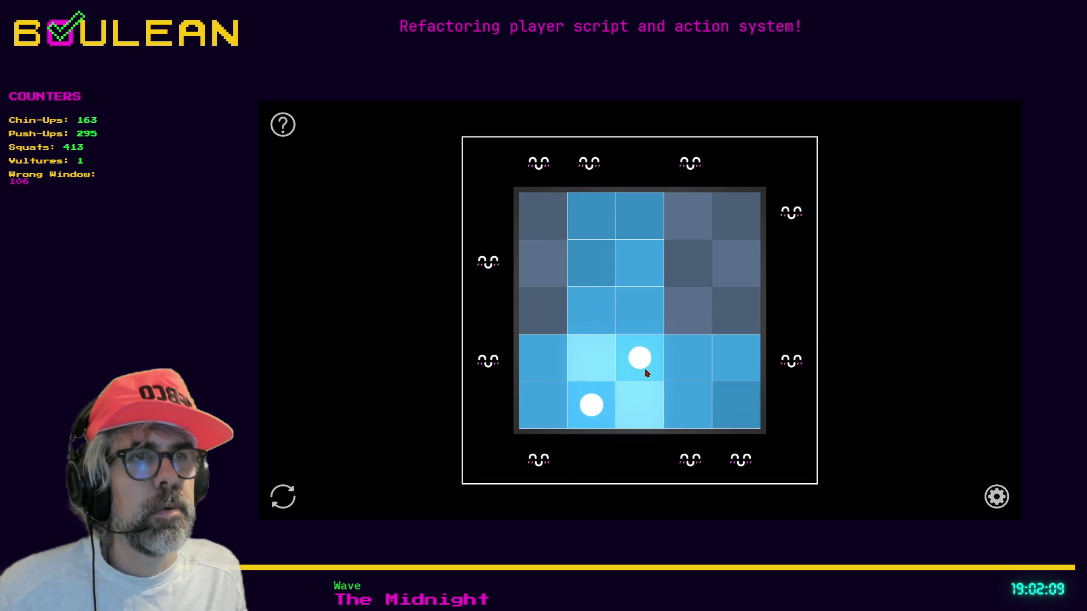
left_click(550, 327)
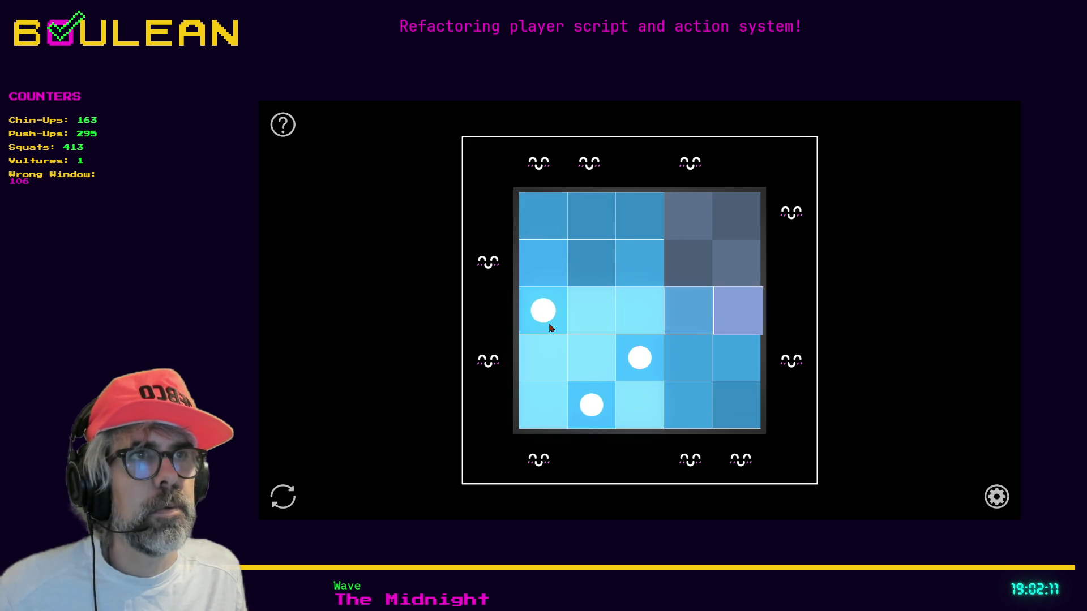
left_click(682, 276)
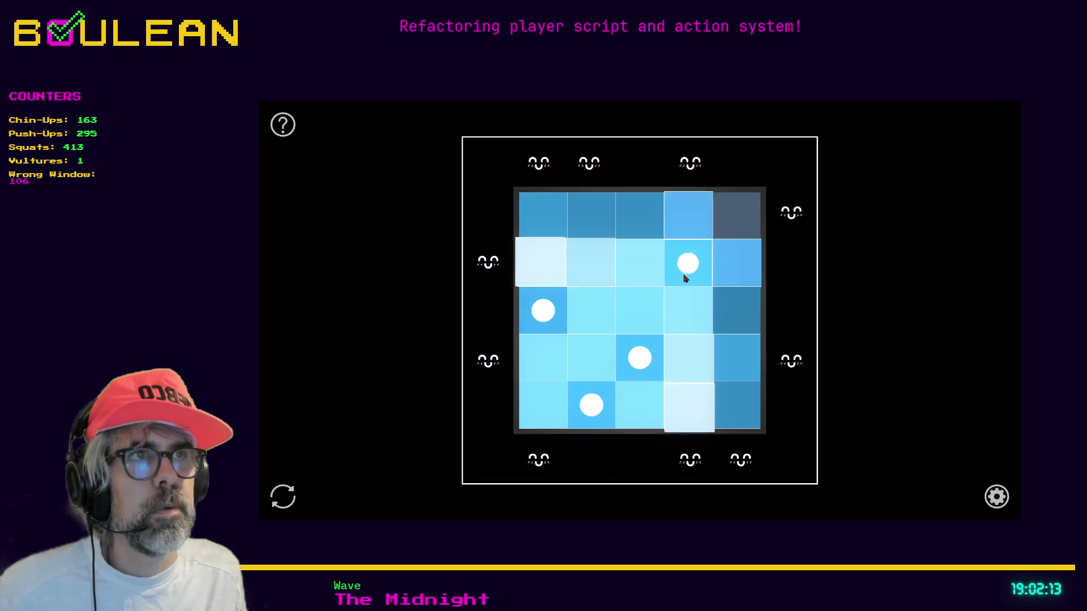
left_click(692, 265)
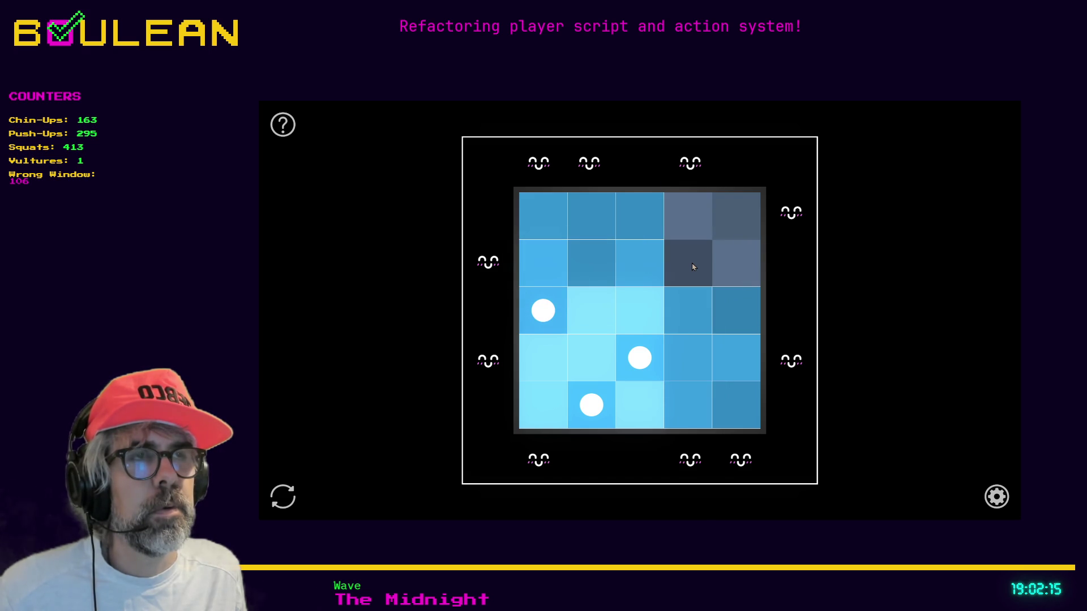
left_click(735, 265)
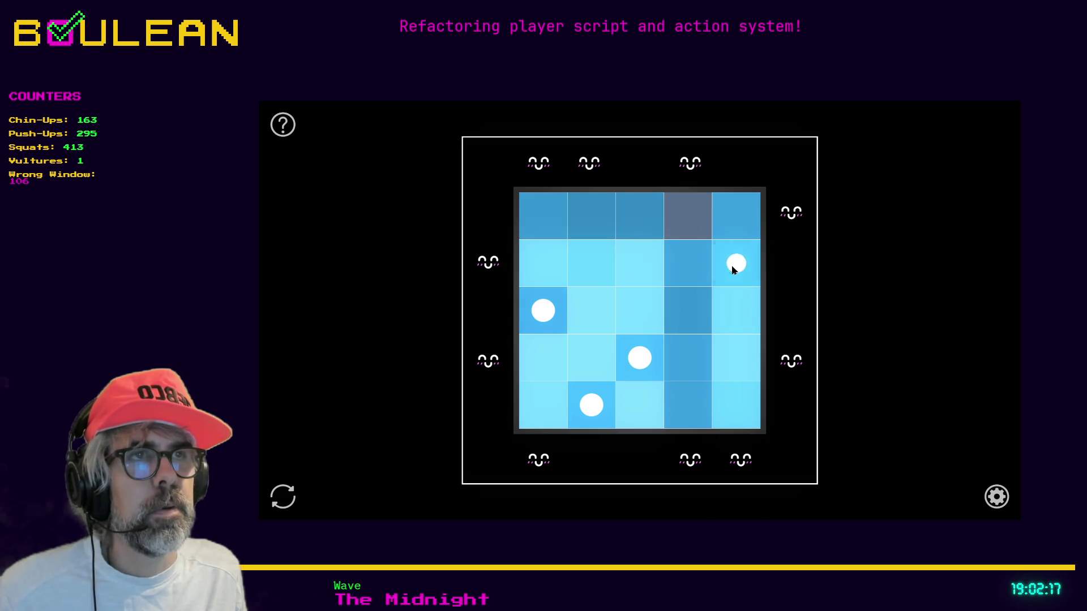
left_click(733, 270)
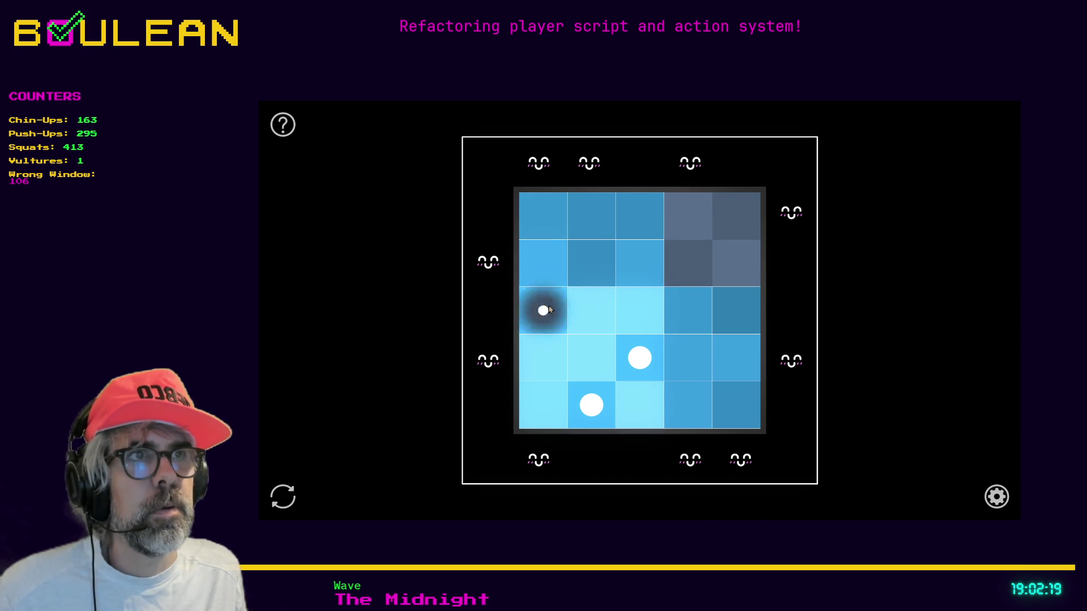
left_click(542, 309)
left_click(731, 267)
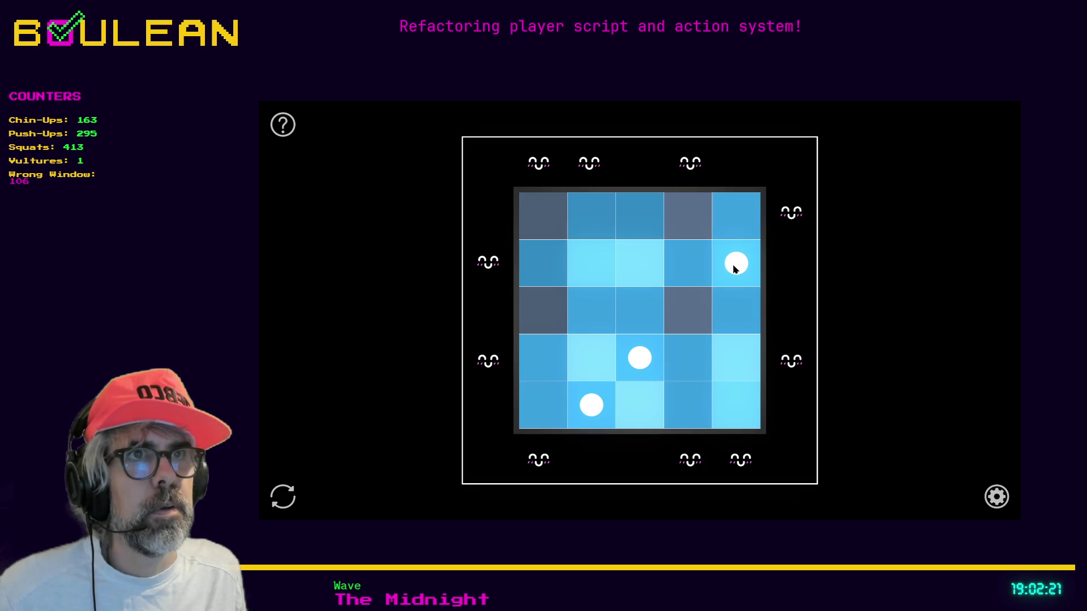
left_click(639, 357)
left_click(642, 217)
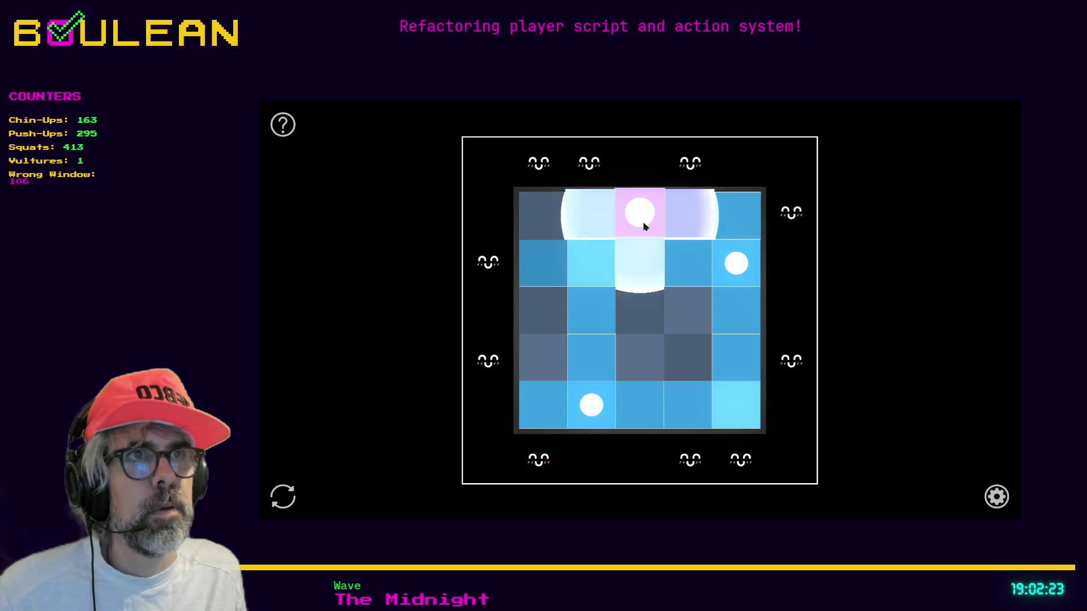
left_click(550, 326)
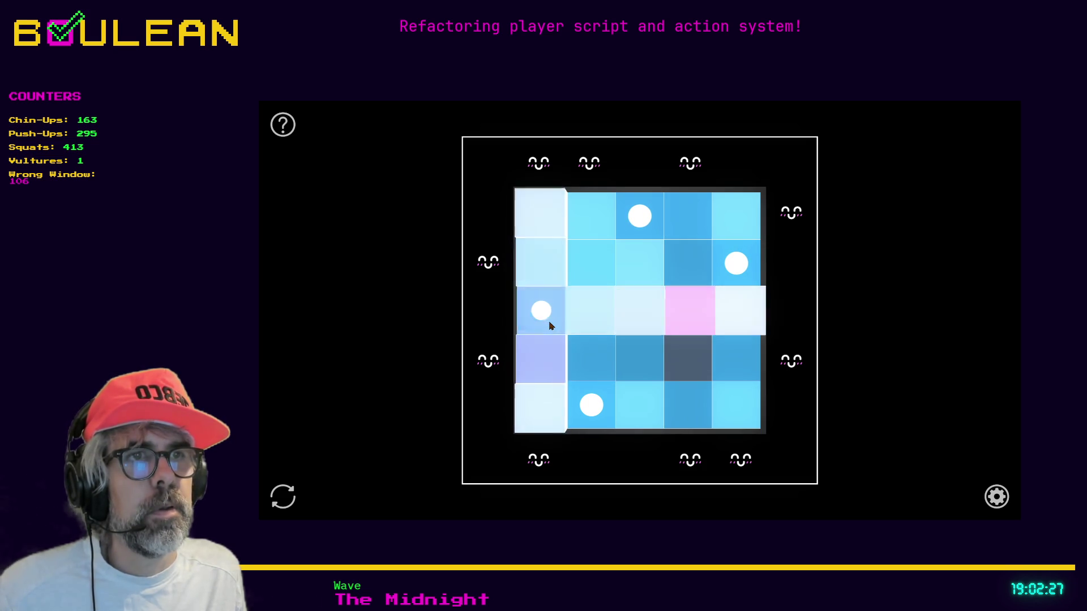
left_click(696, 374)
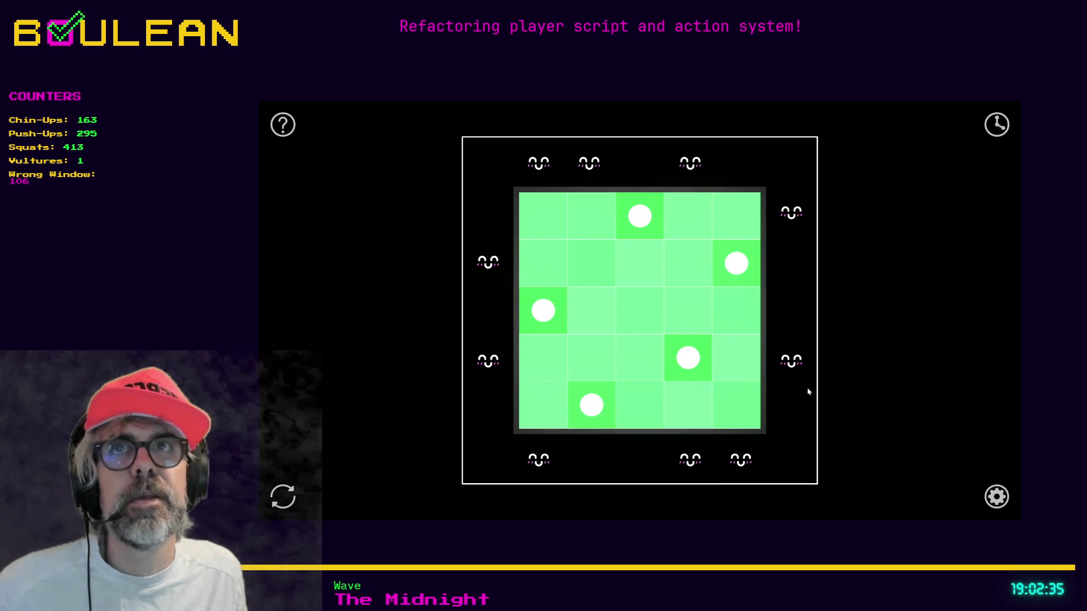
Copy the solve time and puzzle link from the sharing options.
left_click(994, 130)
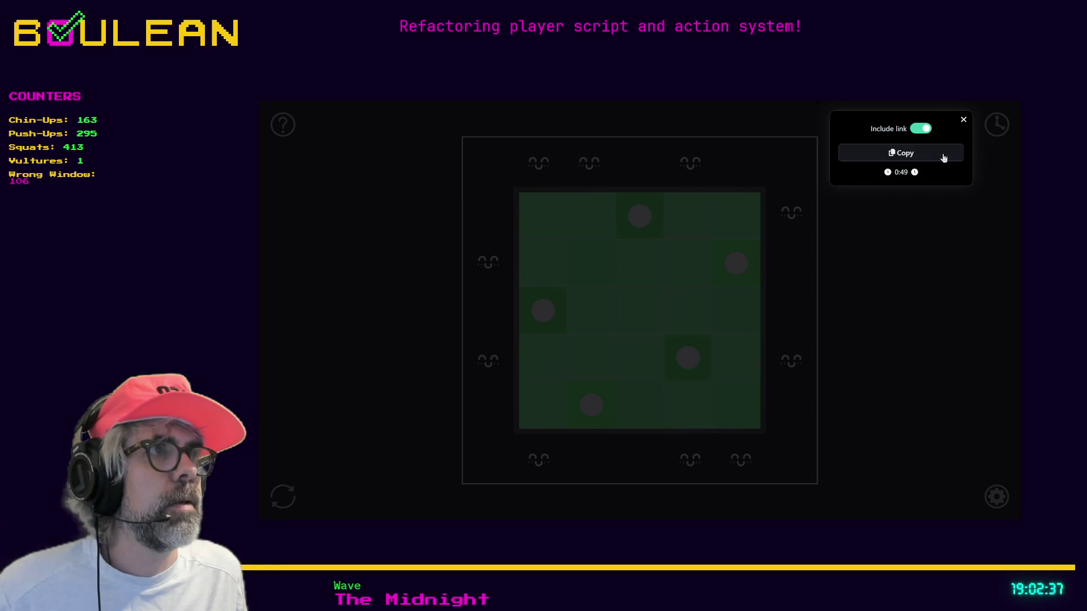
left_click(947, 154)
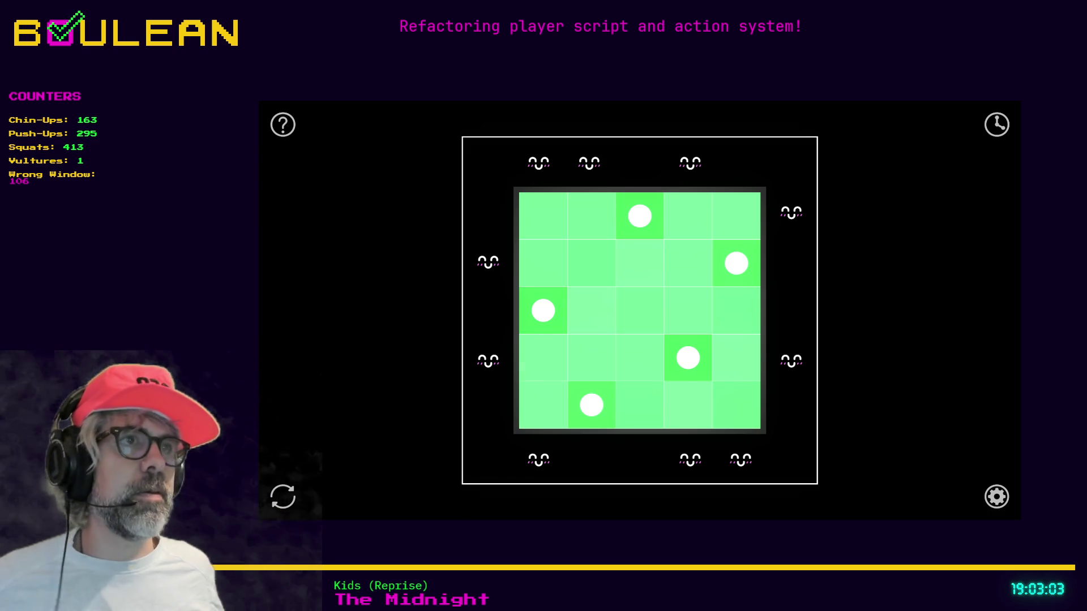
left_click(996, 125)
left_click(866, 156)
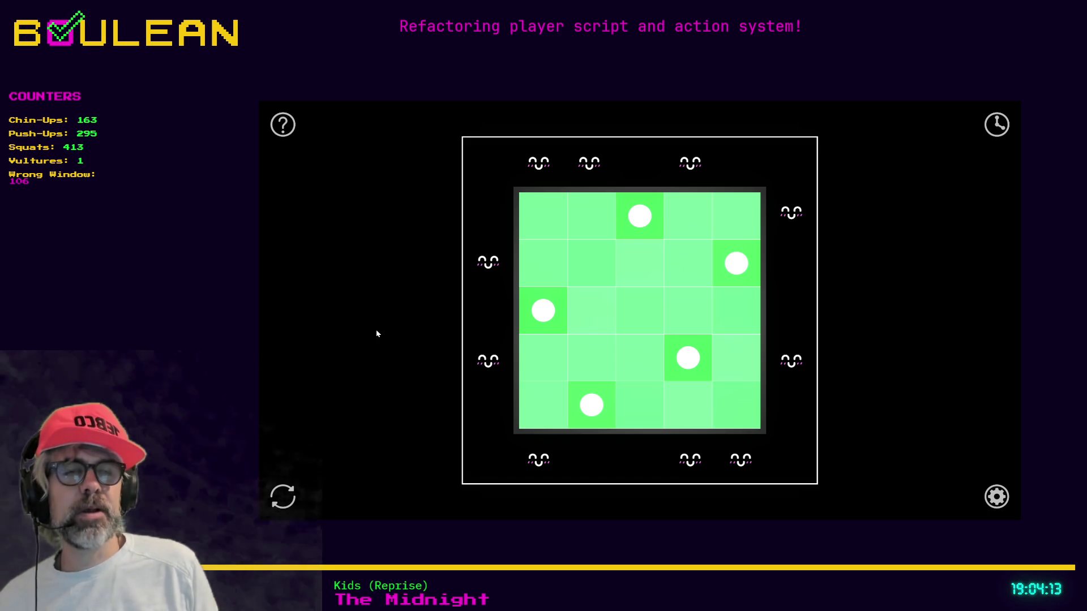
Leave fullscreen, check the Godot editor, and return to the bouls-state-machine repository tab.
key("F11")
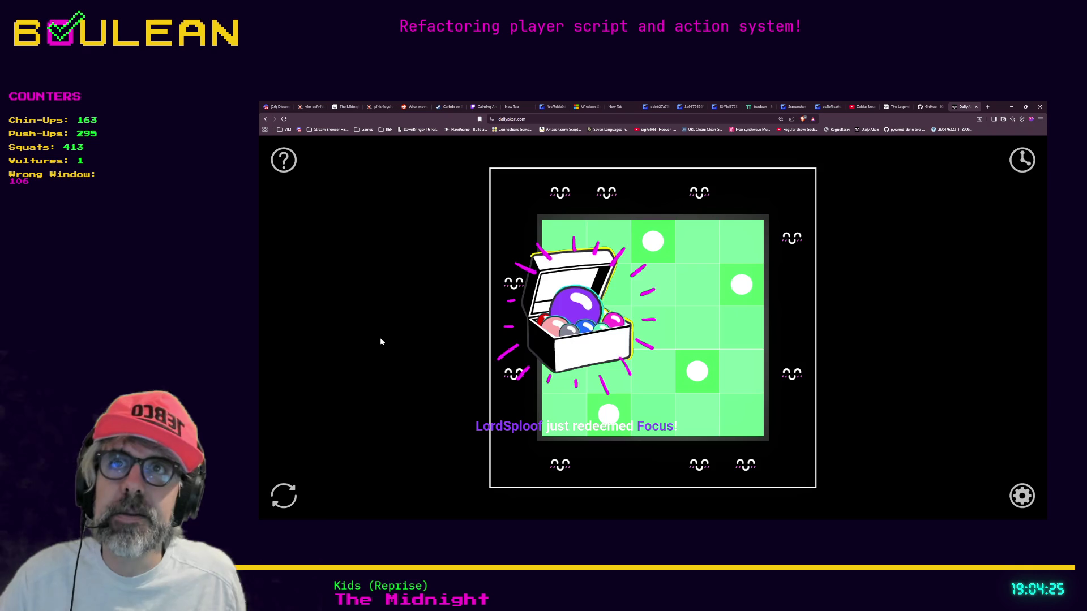
left_click(1012, 106)
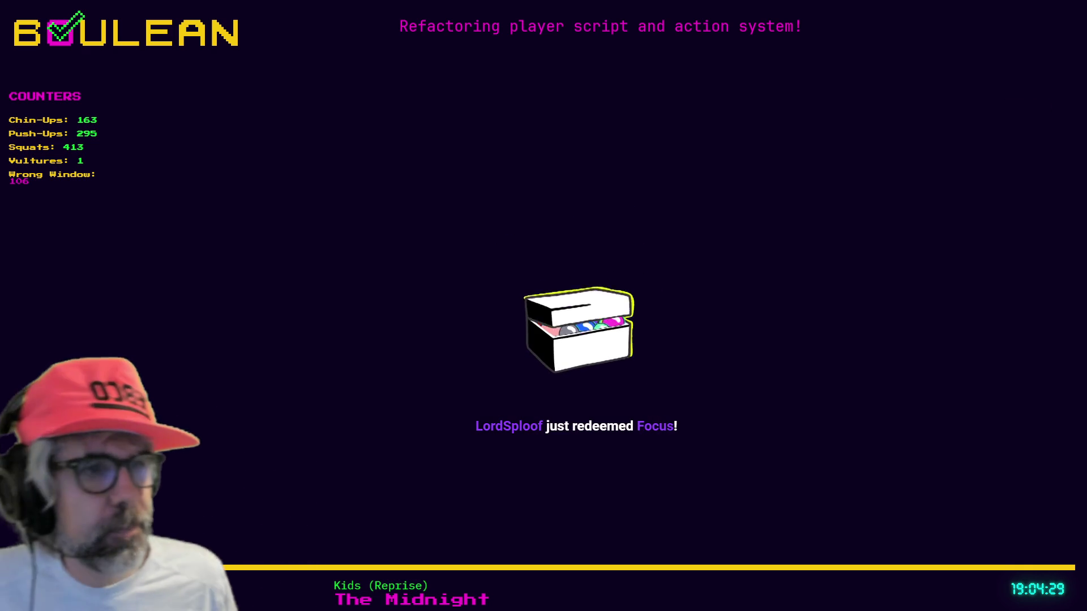
key("alt+Tab")
left_click(763, 295)
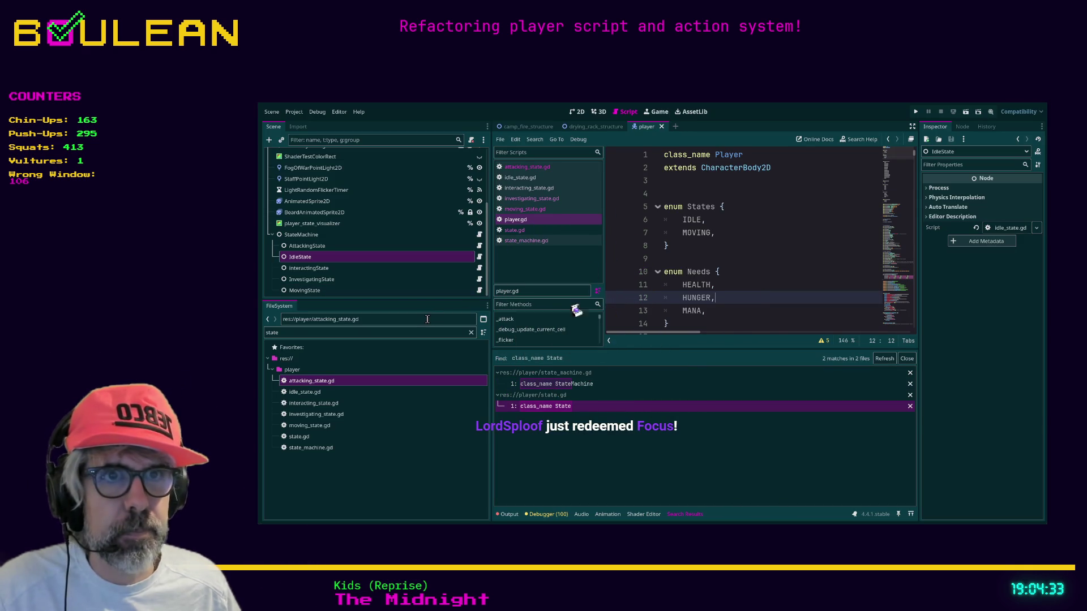
key("alt+Tab")
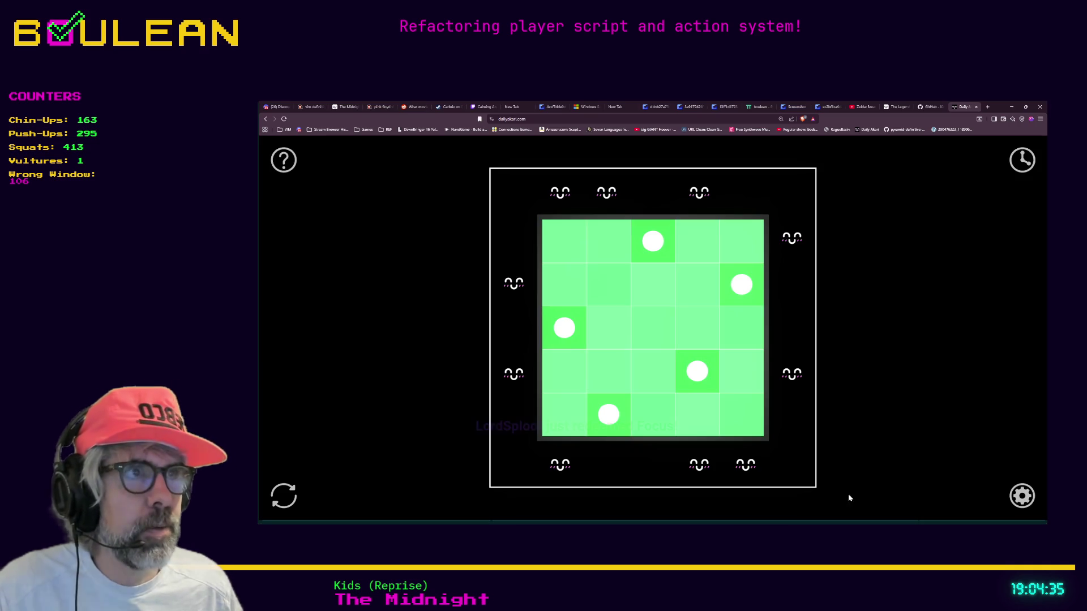
left_click(929, 106)
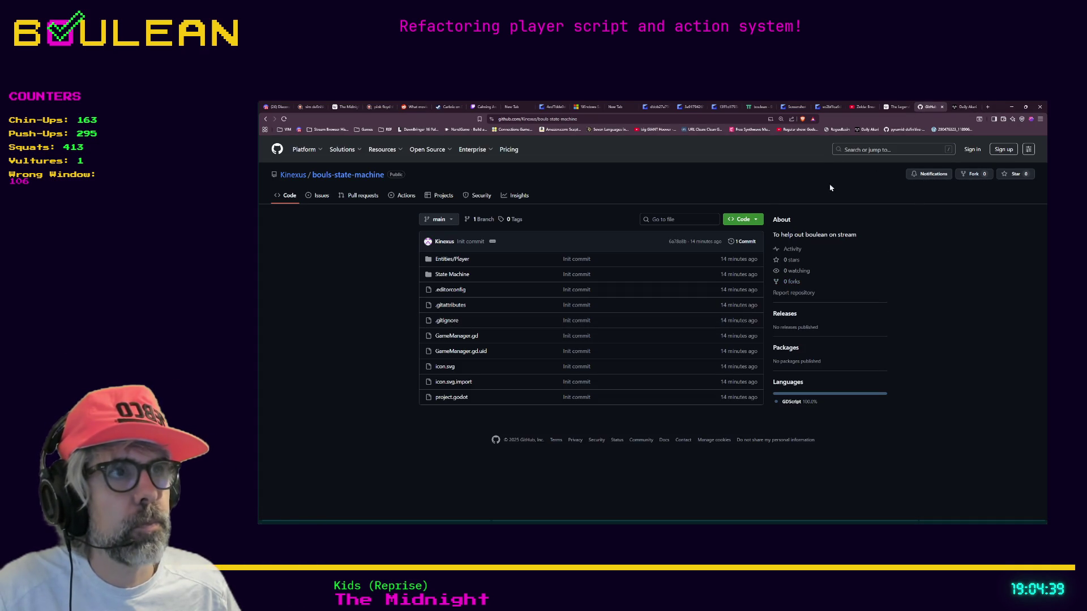
Download the bouls-state-machine repository as a ZIP from the Code menu.
left_click(754, 220)
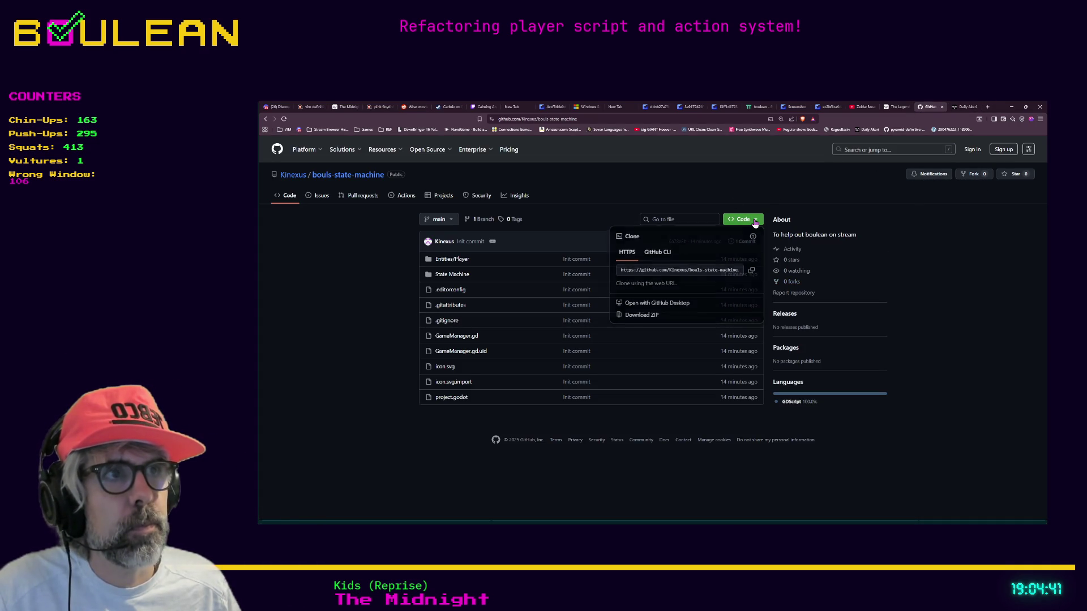
left_click(637, 315)
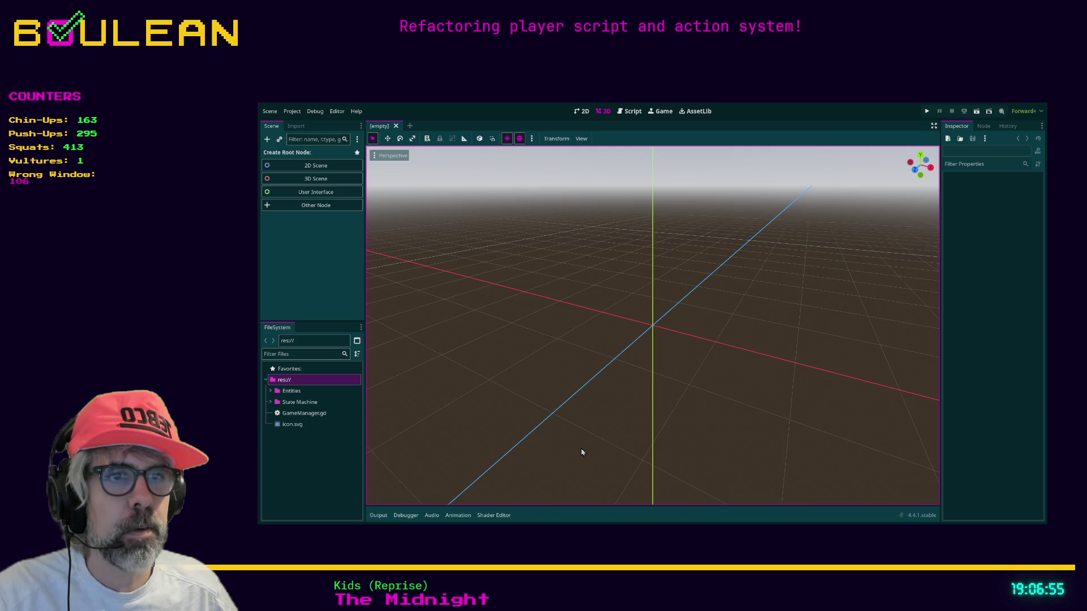
Run and stop the project, then open Player.tscn from Entities/Player in FileSystem.
key("F5")
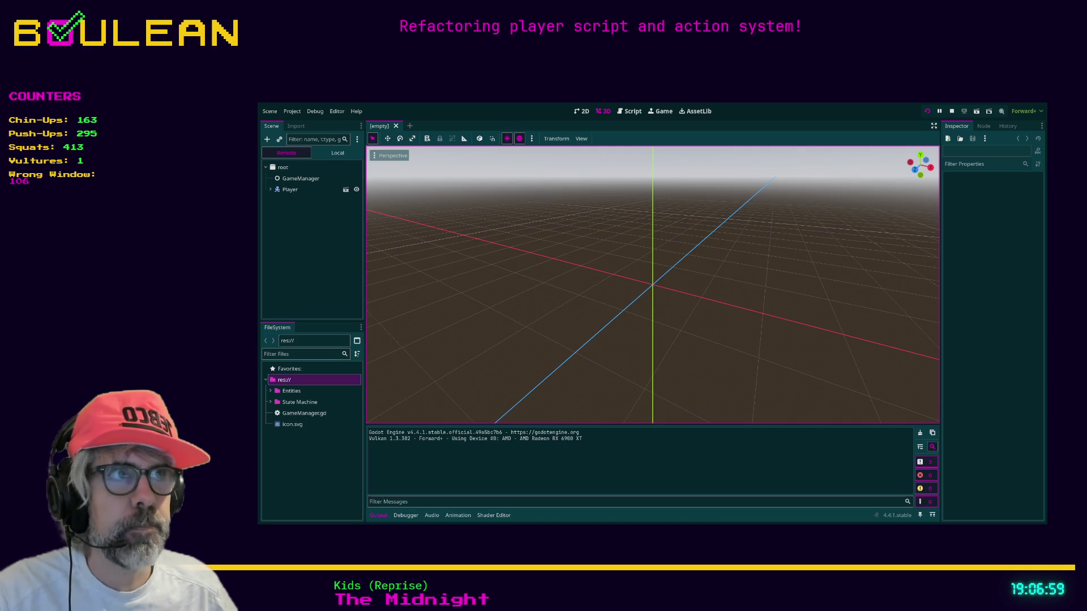
key("F8")
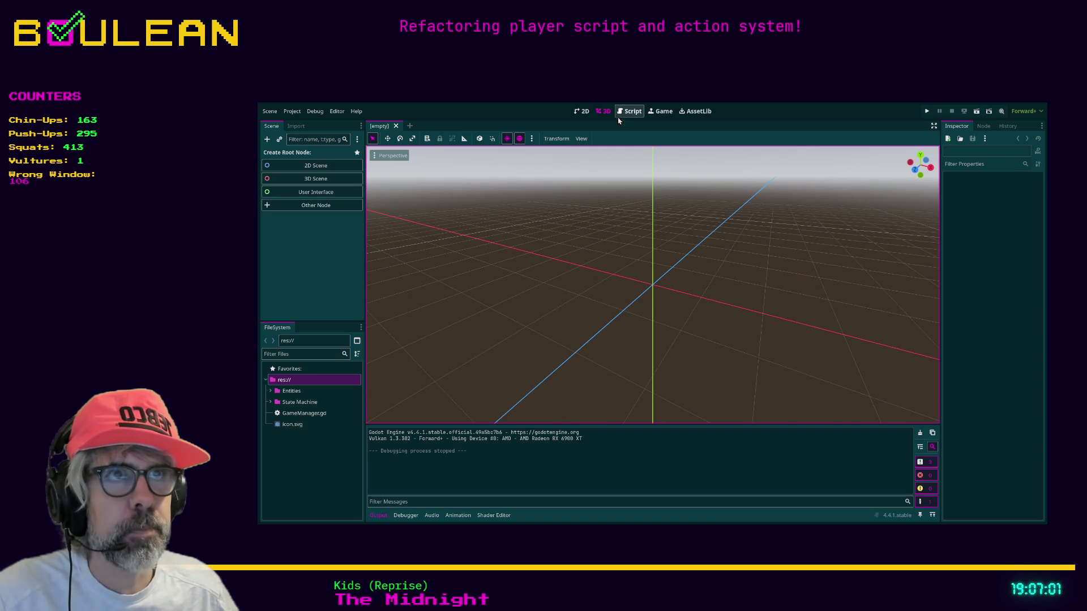
left_click(629, 112)
double_click(292, 391)
left_click(291, 404)
left_click(275, 402)
left_click(289, 414)
double_click(289, 416)
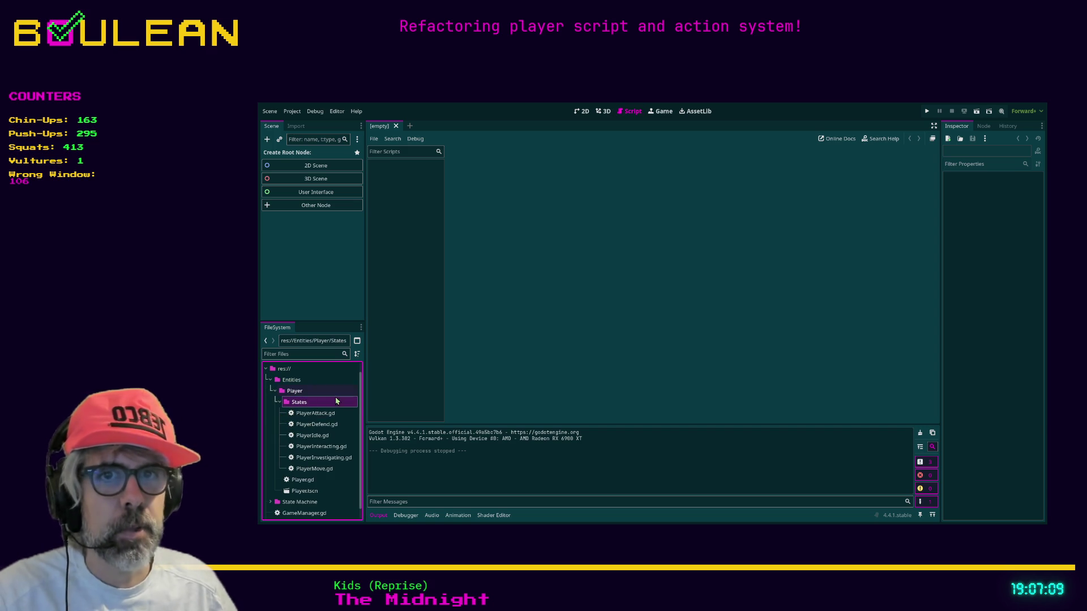
left_click(310, 417)
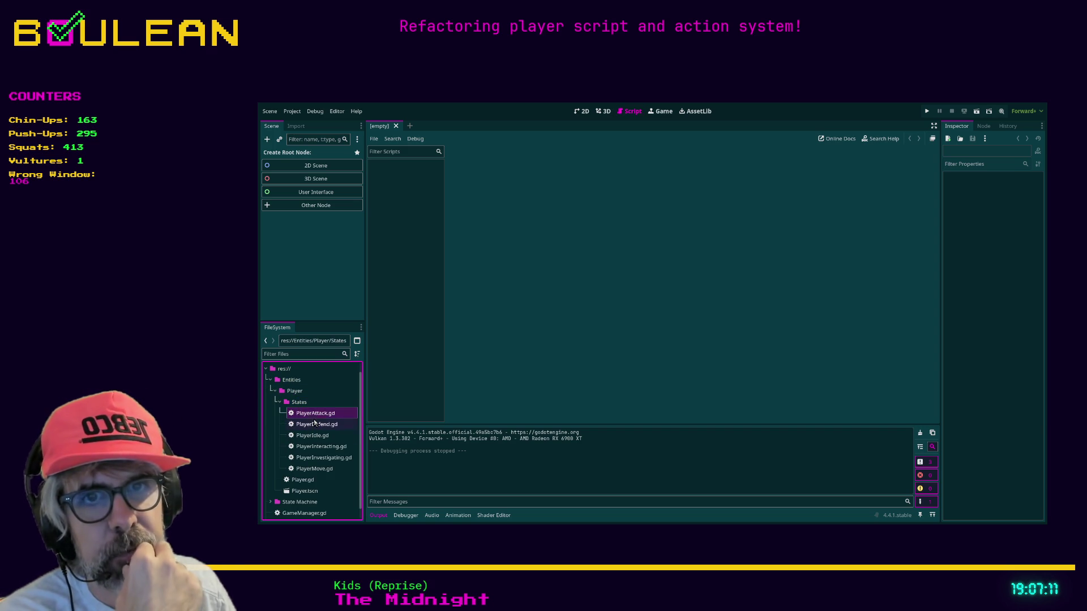
double_click(306, 491)
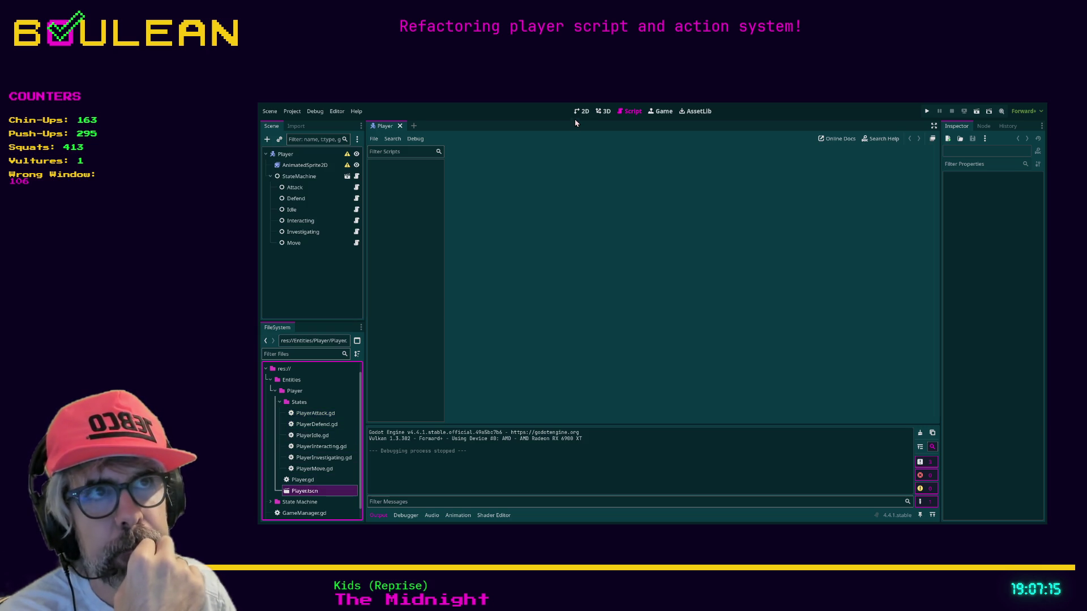
Select AnimatedSprite2D in 2D view, expand its Animation properties, and try dropping icon.svg into Sprite Frames.
left_click(581, 111)
left_click(302, 153)
left_click(304, 166)
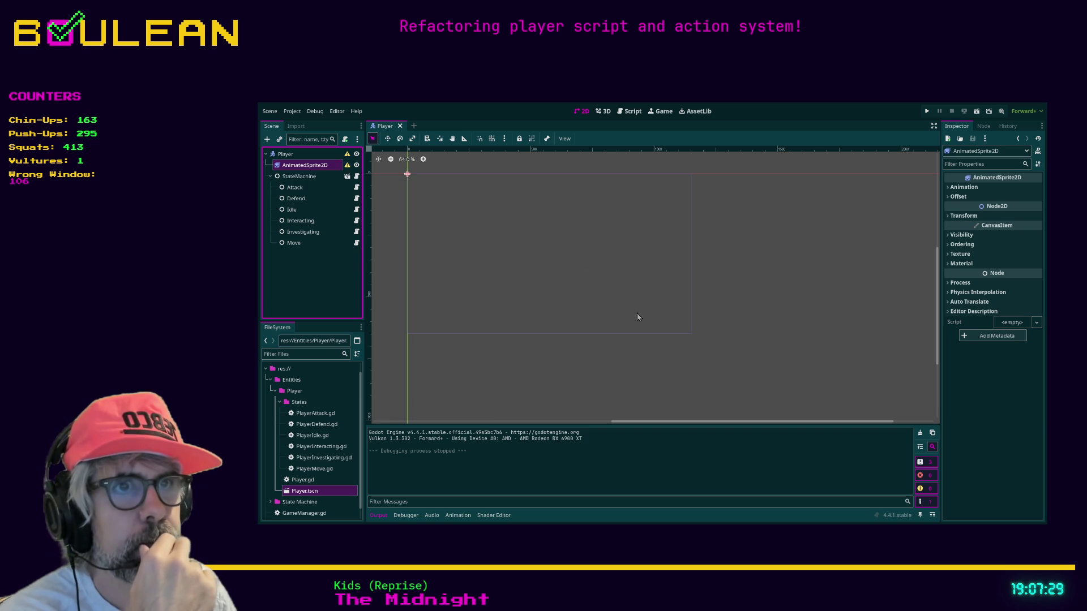
left_click(969, 189)
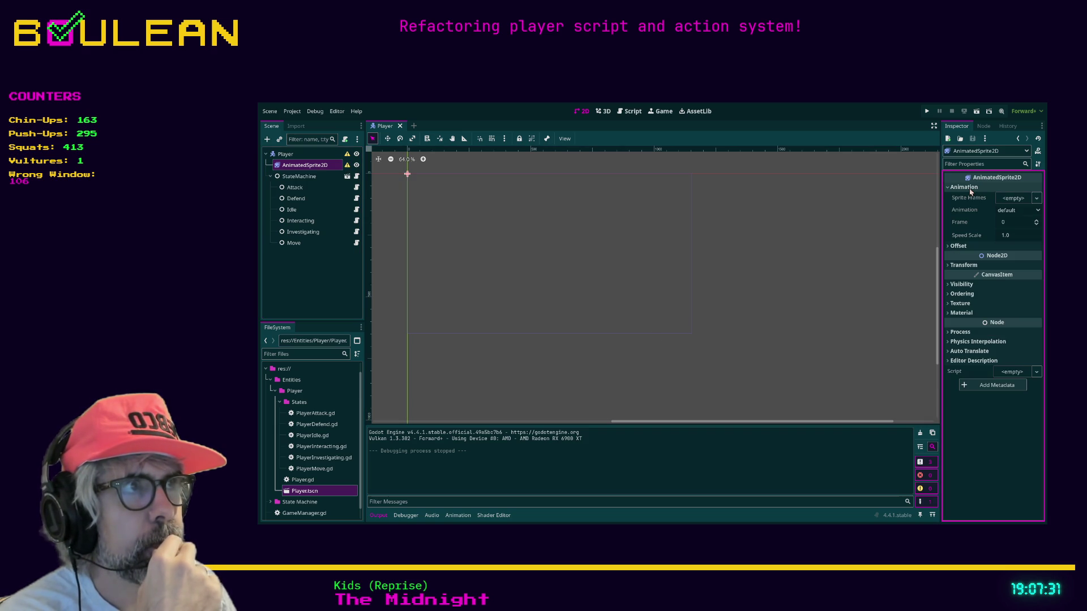
scroll(306, 414, "down", 1)
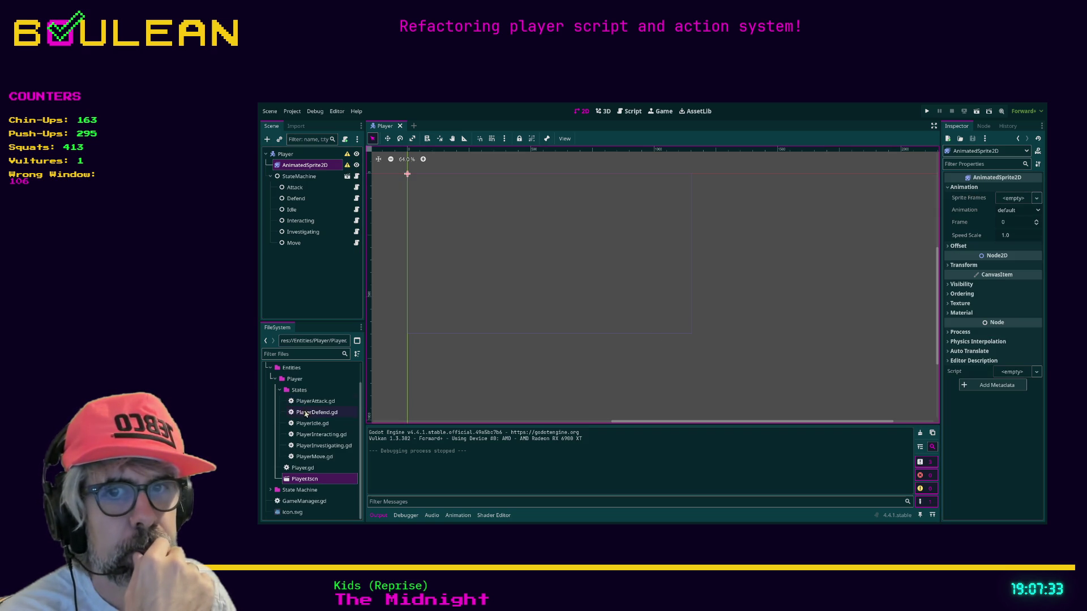
mouse_move(283, 515)
left_mouse_down()
mouse_move(772, 368)
mouse_move(1030, 201)
mouse_move(1009, 197)
left_mouse_up()
left_click(302, 167)
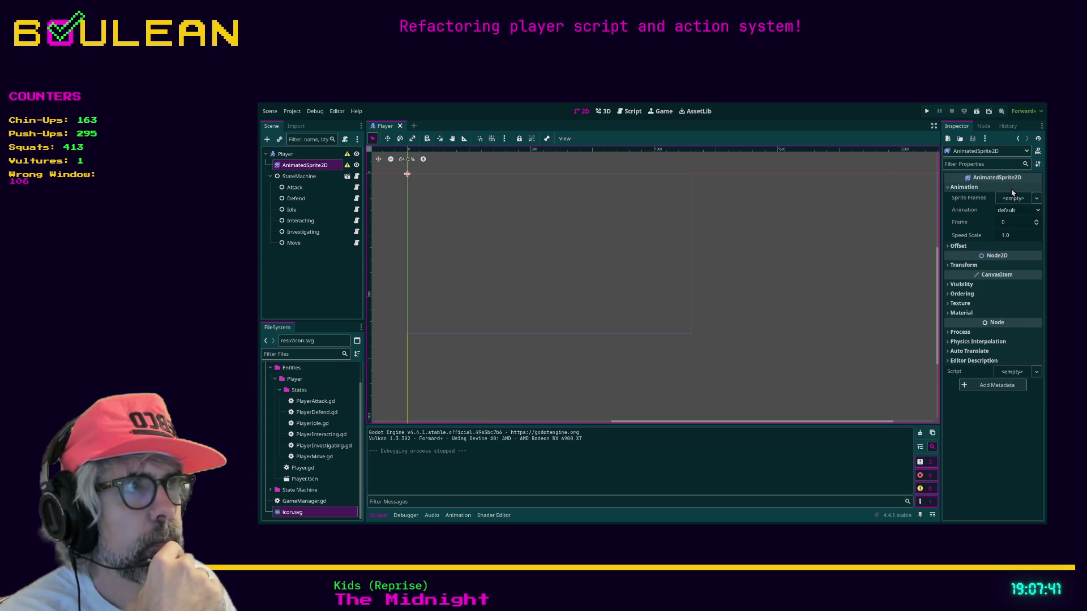
Give the AnimatedSprite2D a new SpriteFrames with icon.svg as its default animation frame.
left_click(1036, 198)
left_click(1030, 209)
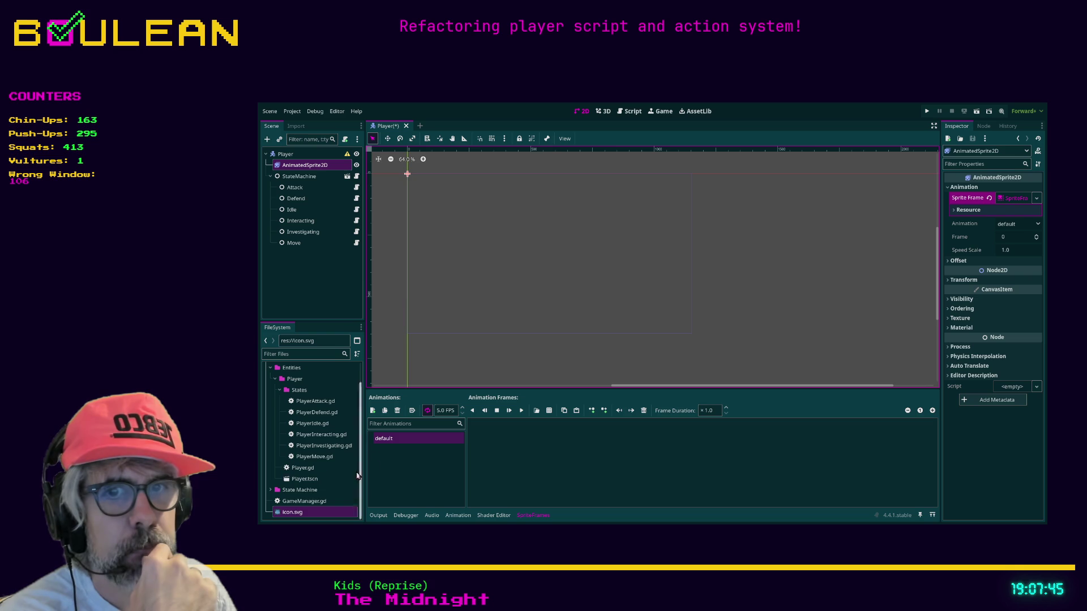
mouse_move(292, 513)
left_mouse_down()
mouse_move(529, 460)
mouse_move(544, 447)
left_mouse_up()
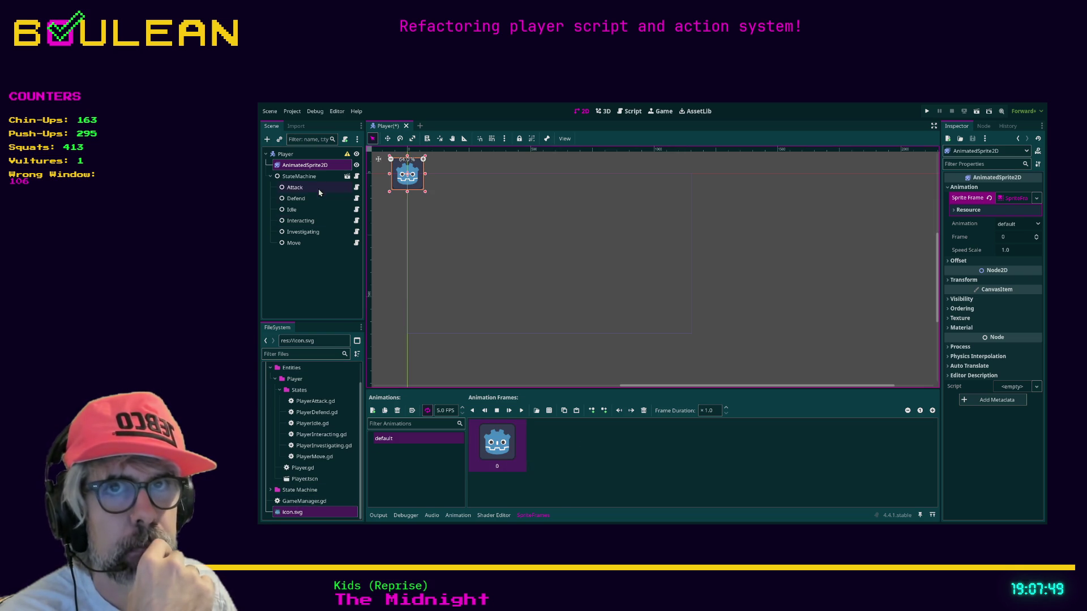
Save and test-run the Player scene, then stop the game.
left_click(286, 154)
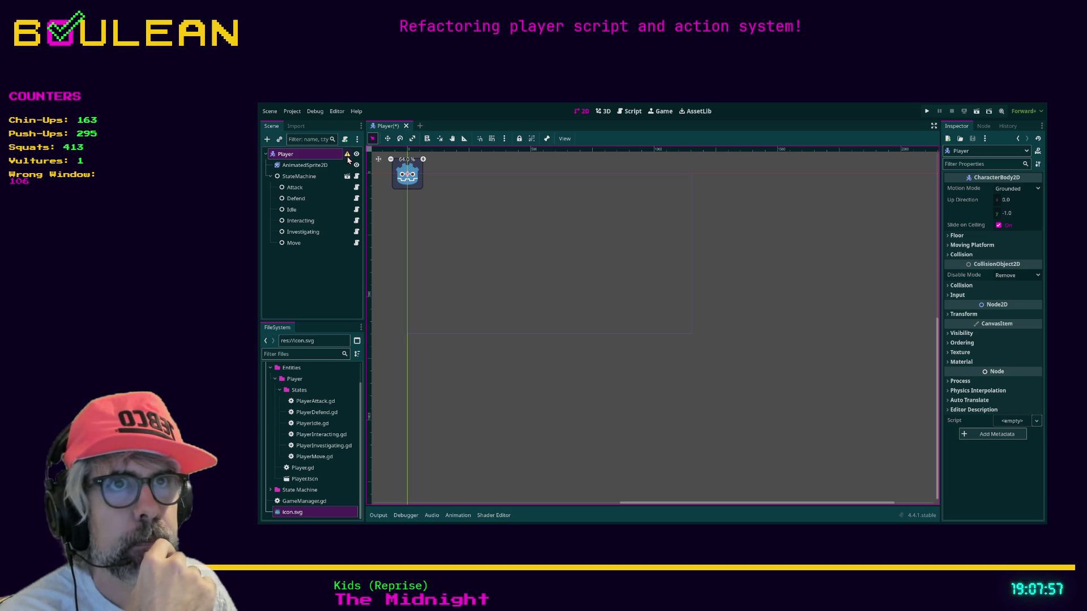
left_click(926, 111)
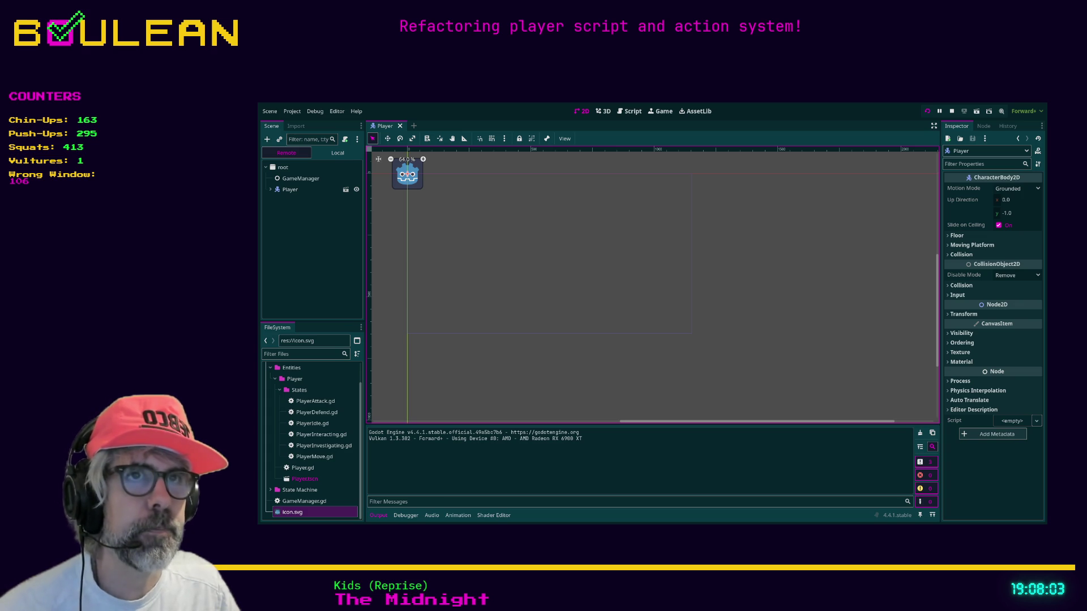
key("F8")
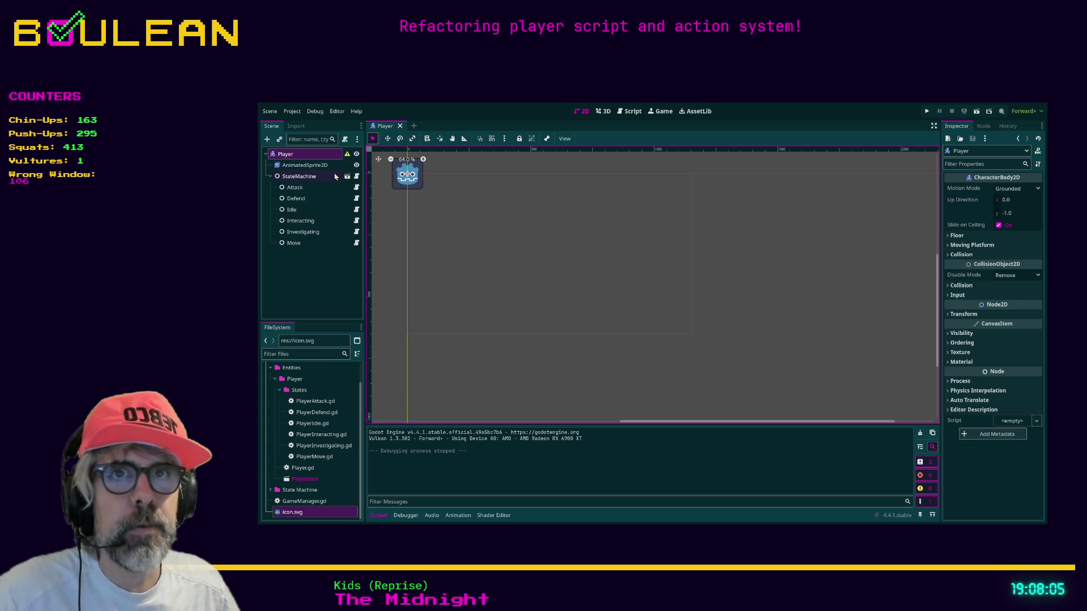
left_click(357, 176)
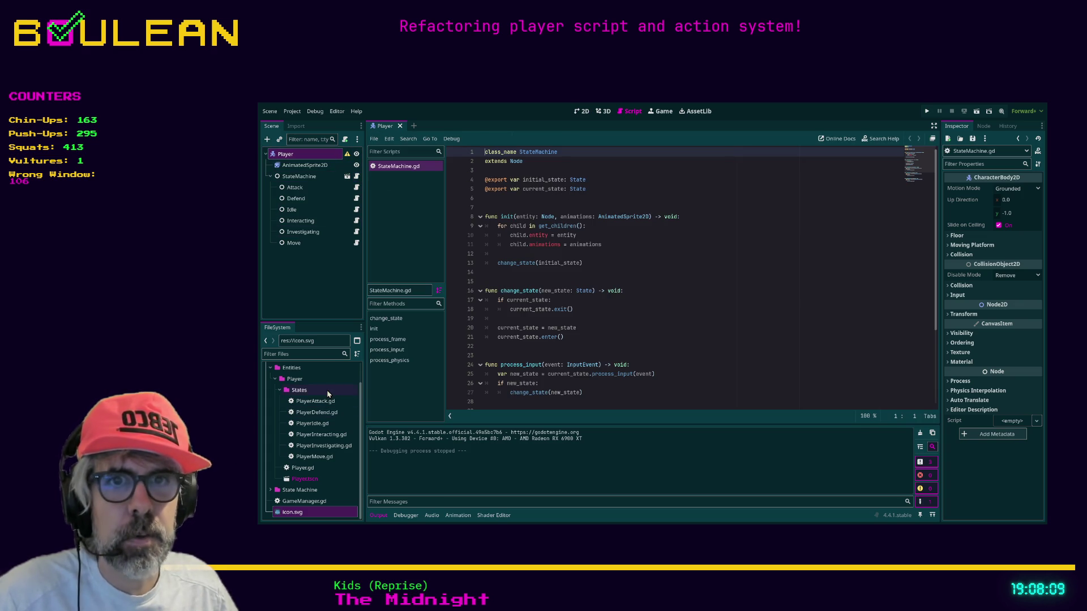
Open Player.gd, then jump to the process_input function in StateMachine.gd.
double_click(303, 468)
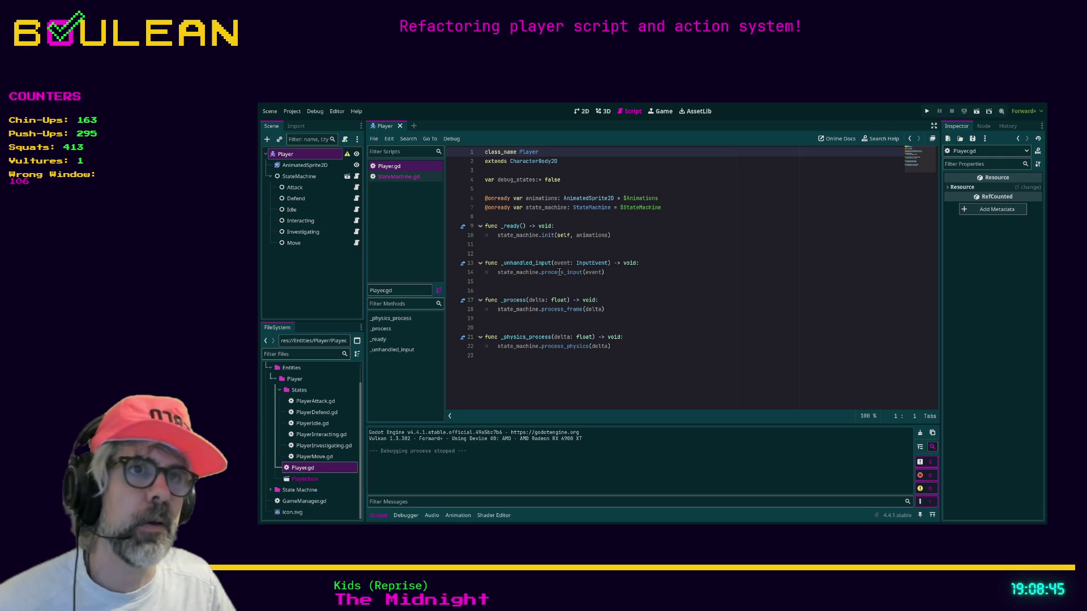
left_click(545, 274, "ctrl")
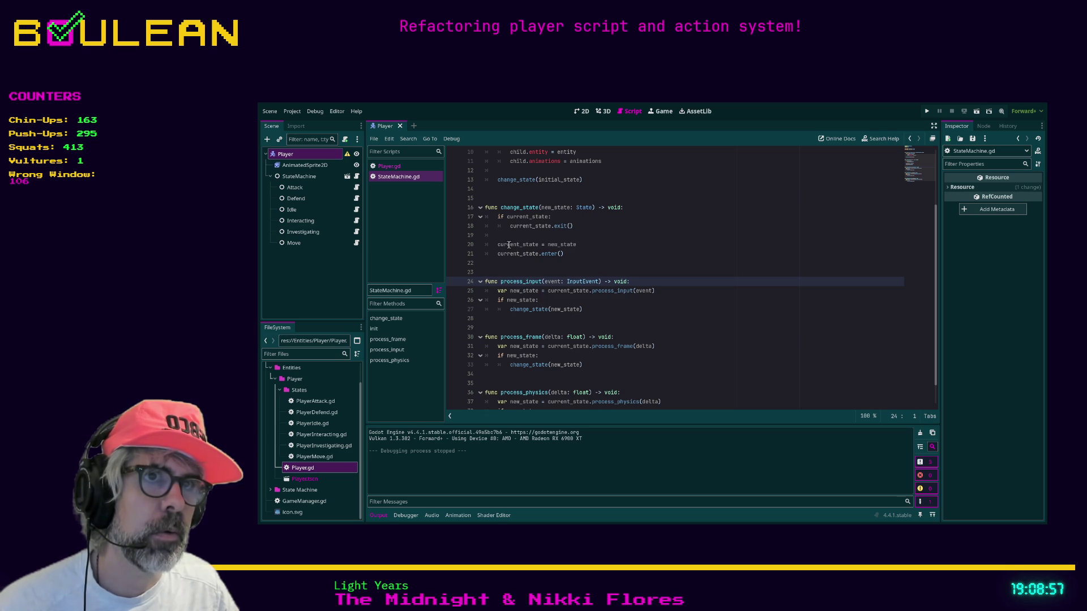
Scroll through StateMachine.gd to review its exported state variables and process functions.
scroll(596, 243, "up", 1)
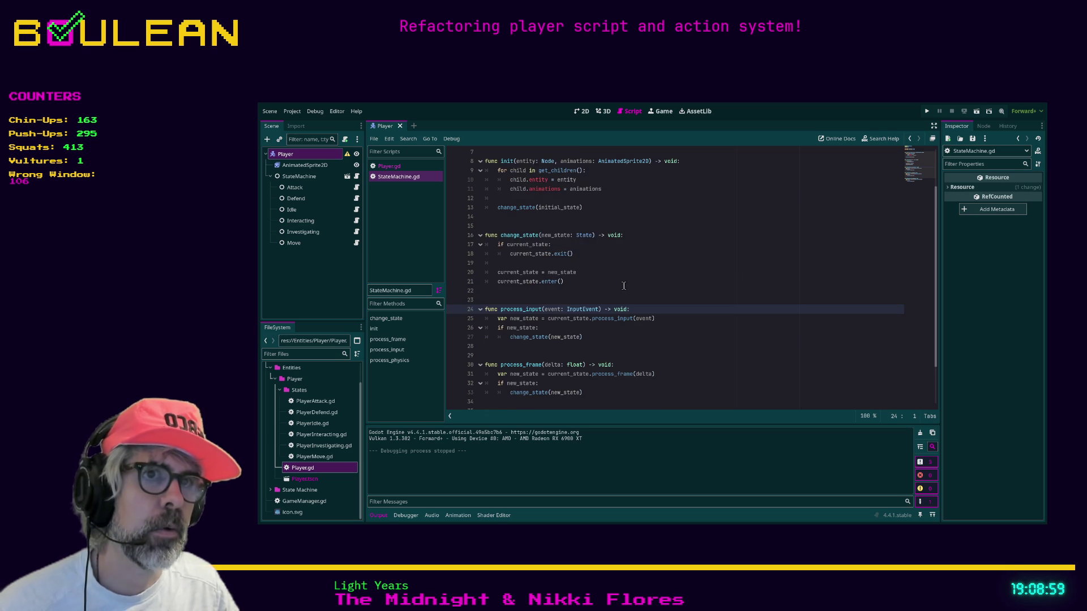
scroll(621, 282, "up", 1)
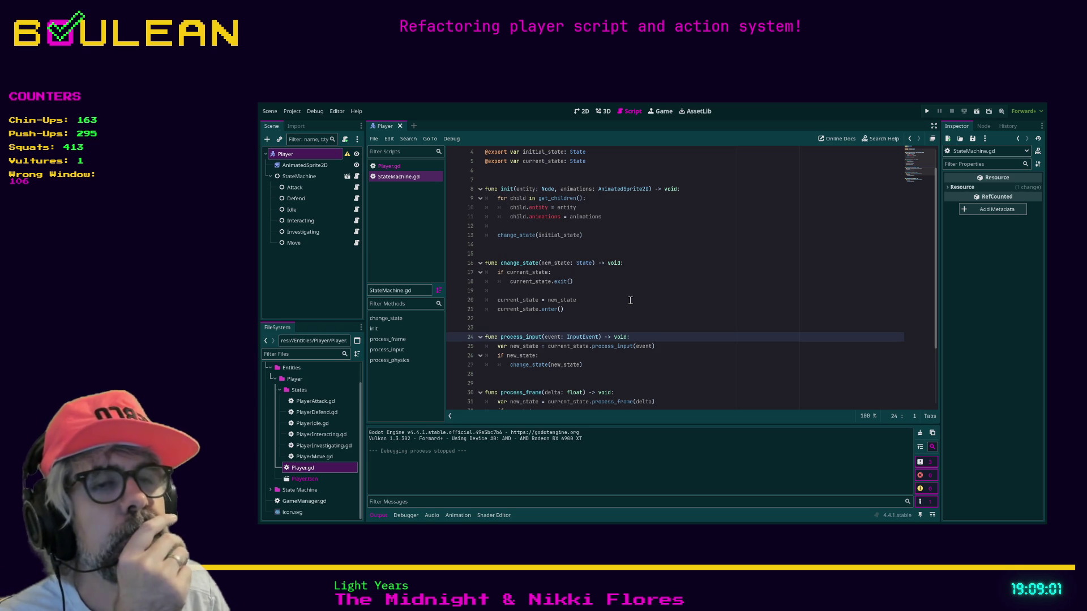
scroll(600, 306, "down", 1)
scroll(598, 306, "down", 1)
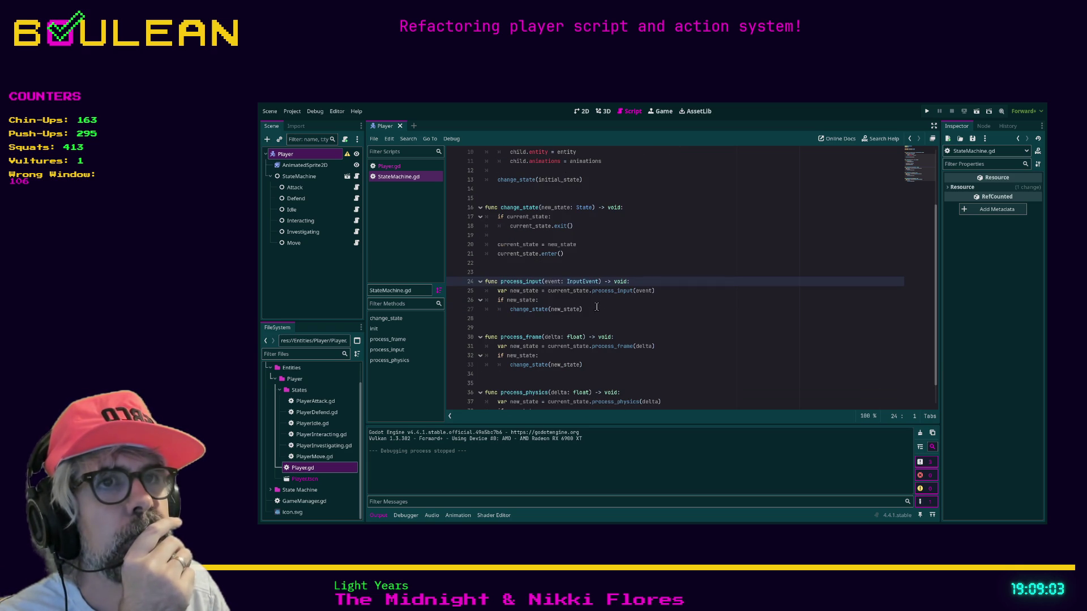
scroll(577, 313, "up", 1)
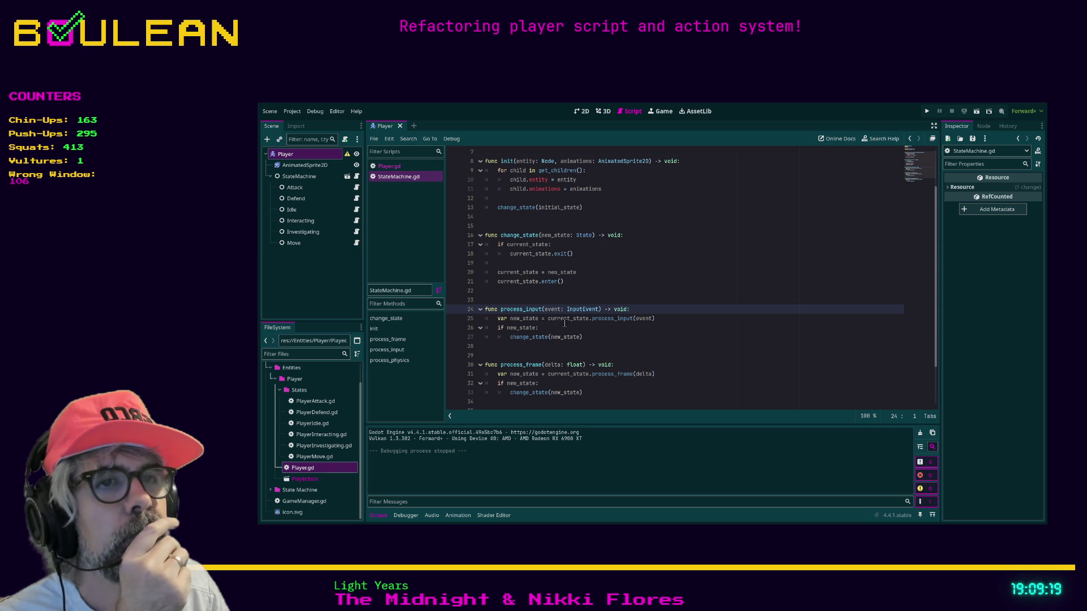
scroll(559, 322, "down", 1)
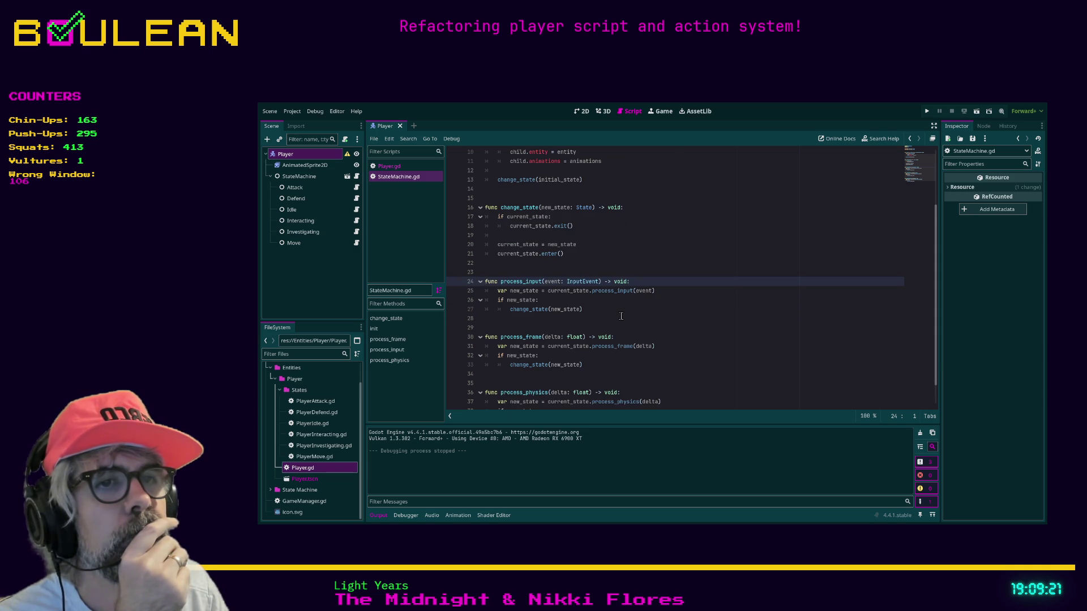
scroll(621, 316, "down", 1)
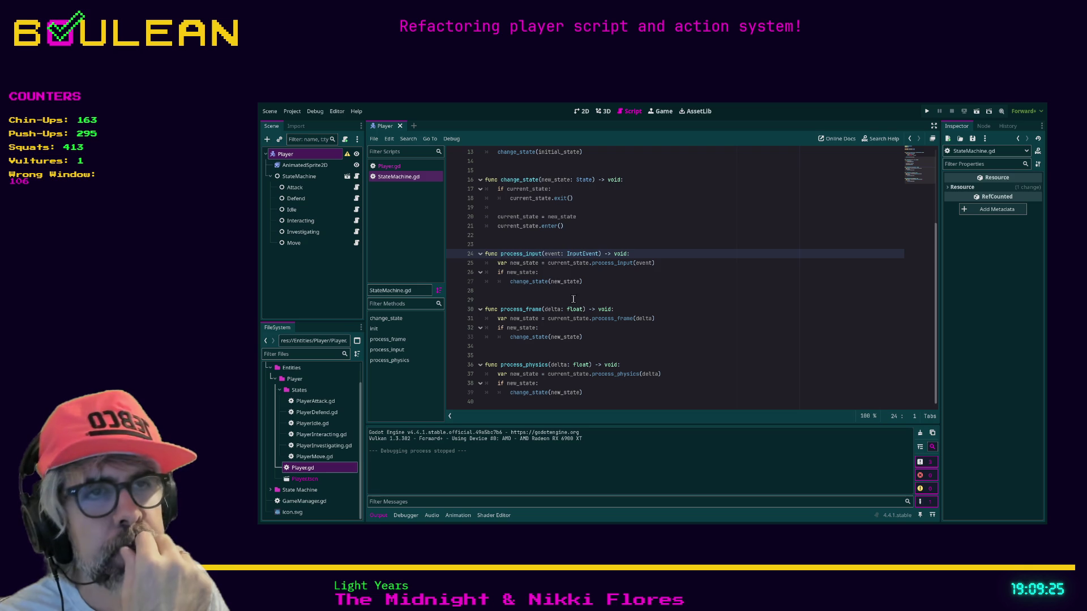
scroll(562, 284, "up", 1)
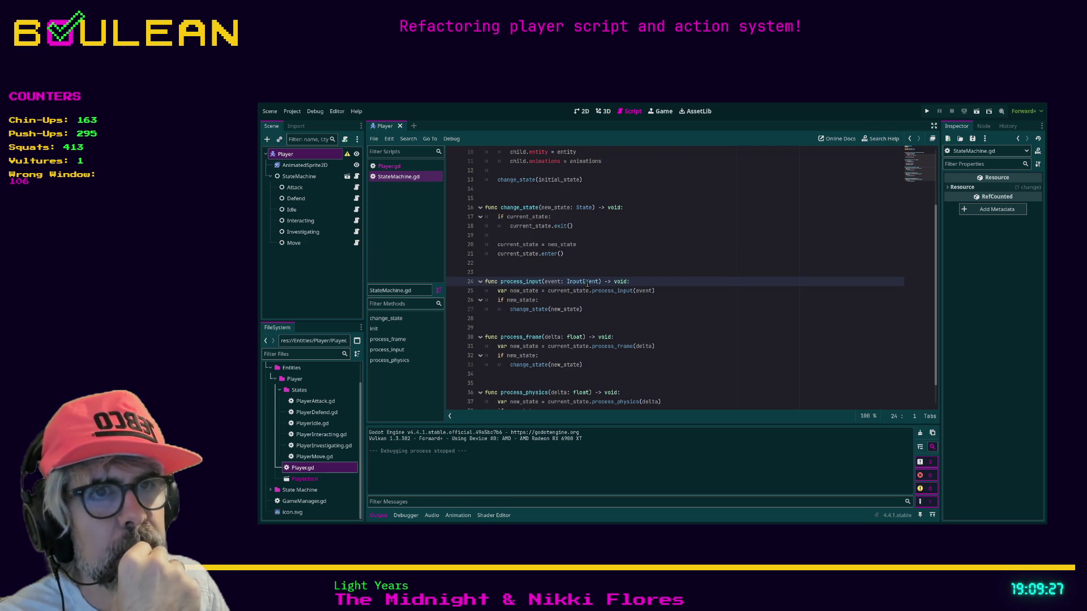
scroll(651, 261, "up", 3)
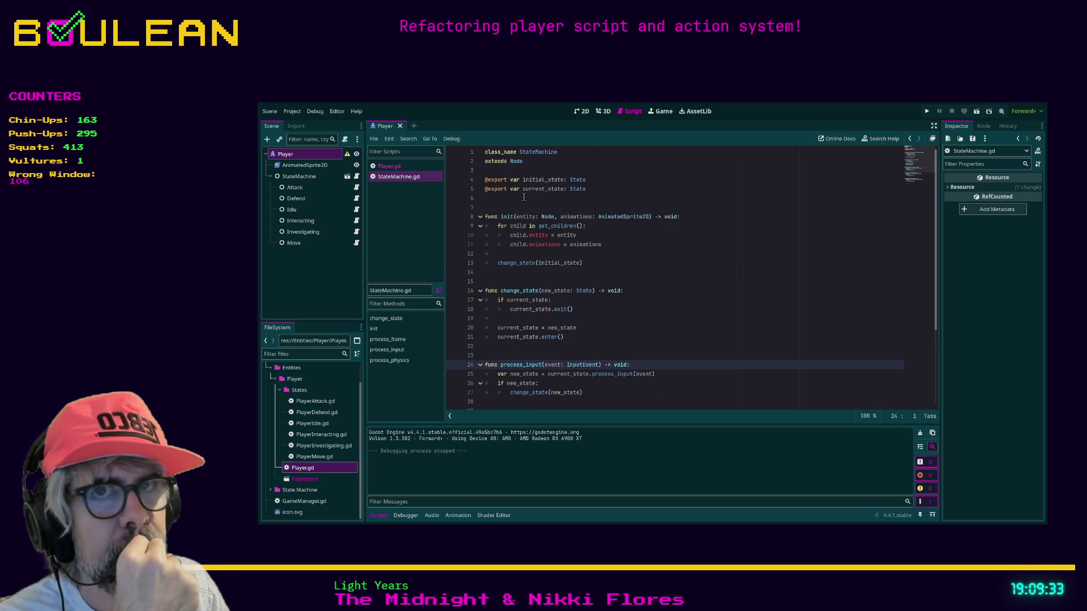
Select the StateMachine node under Player to show its Initial State and Current State properties.
left_click(306, 165)
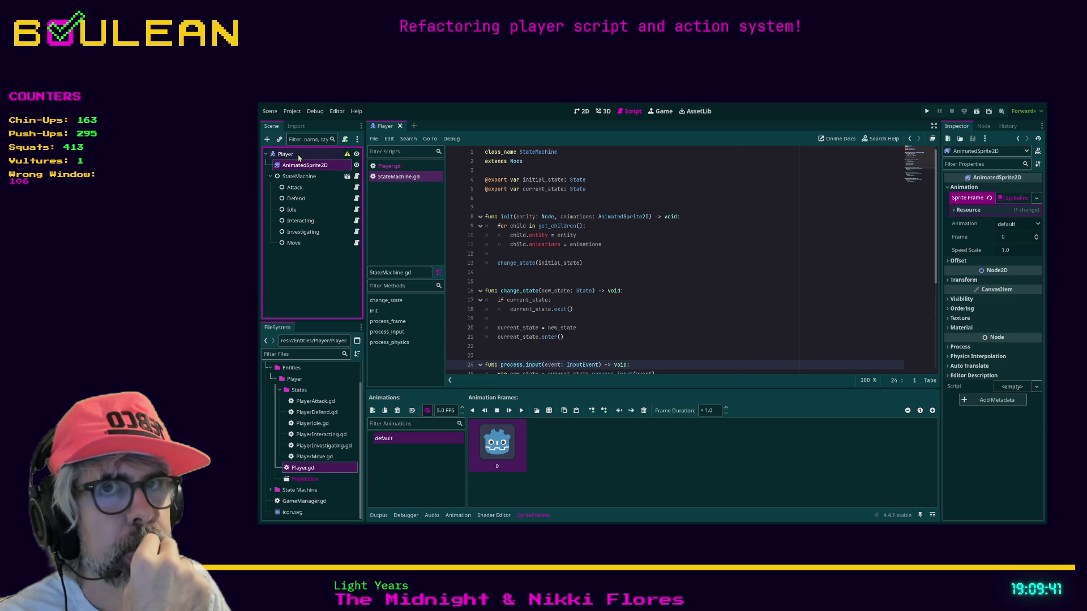
left_click(286, 154)
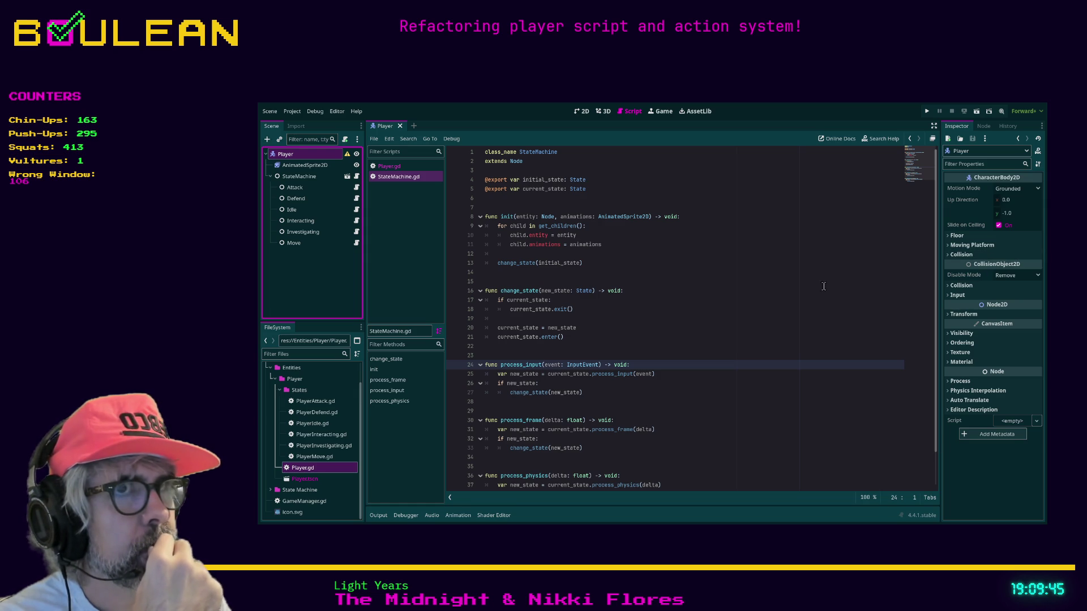
left_click(296, 176)
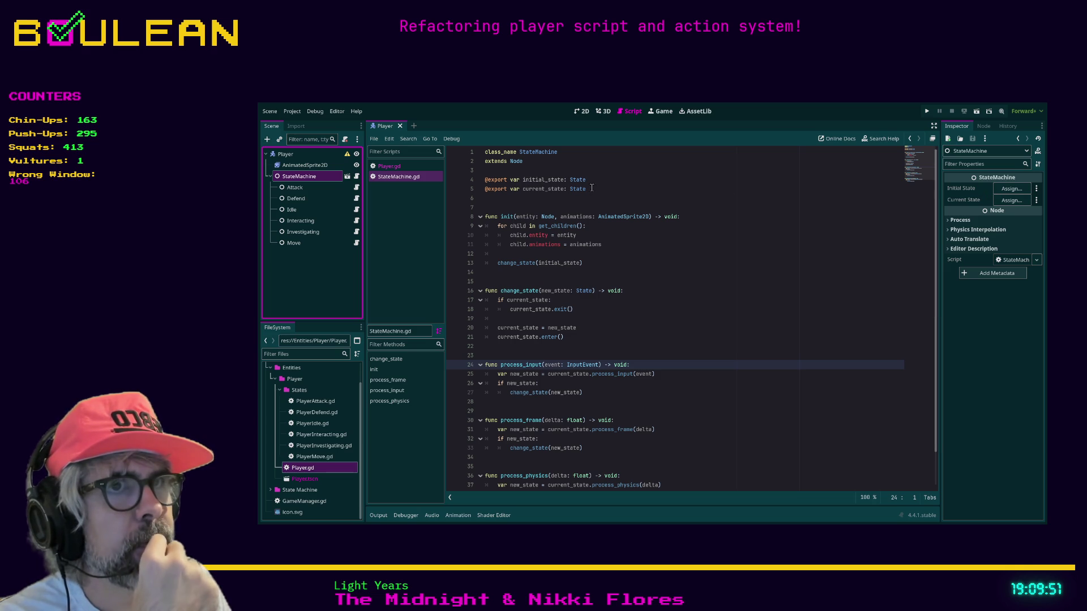
Select the current_state export on line 5 of StateMachine.gd, put the caret before var, and reselect Player.
left_click_drag(587, 189, 473, 191)
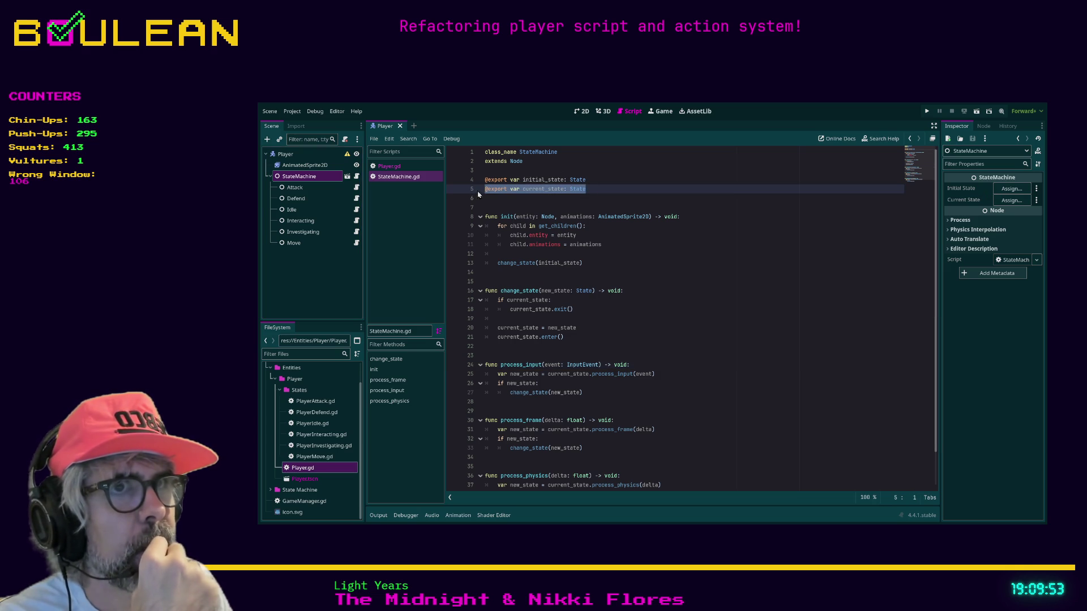
left_click(511, 189)
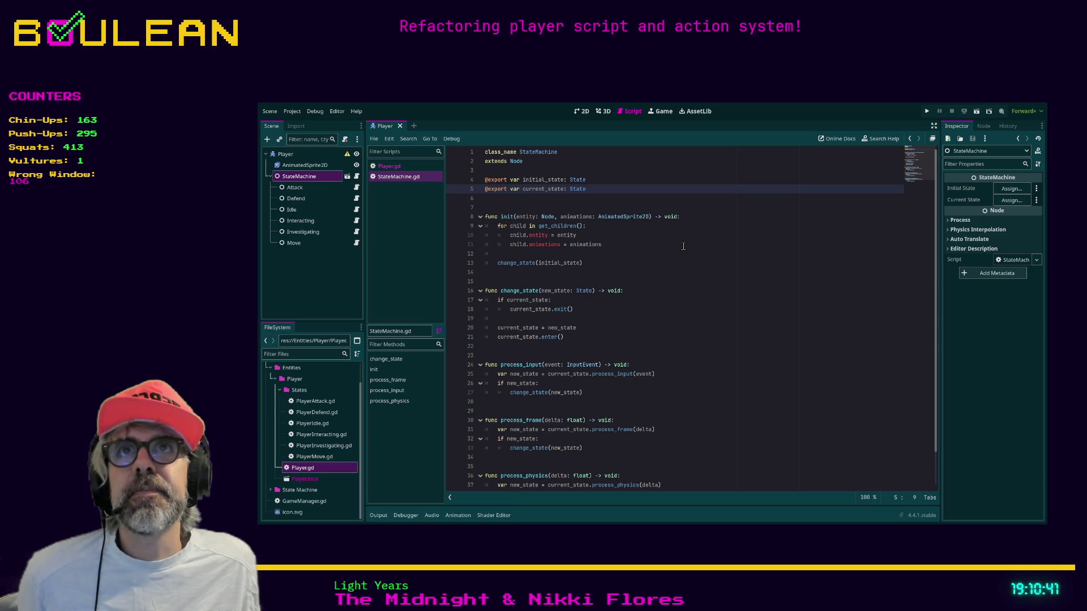
left_click(294, 157)
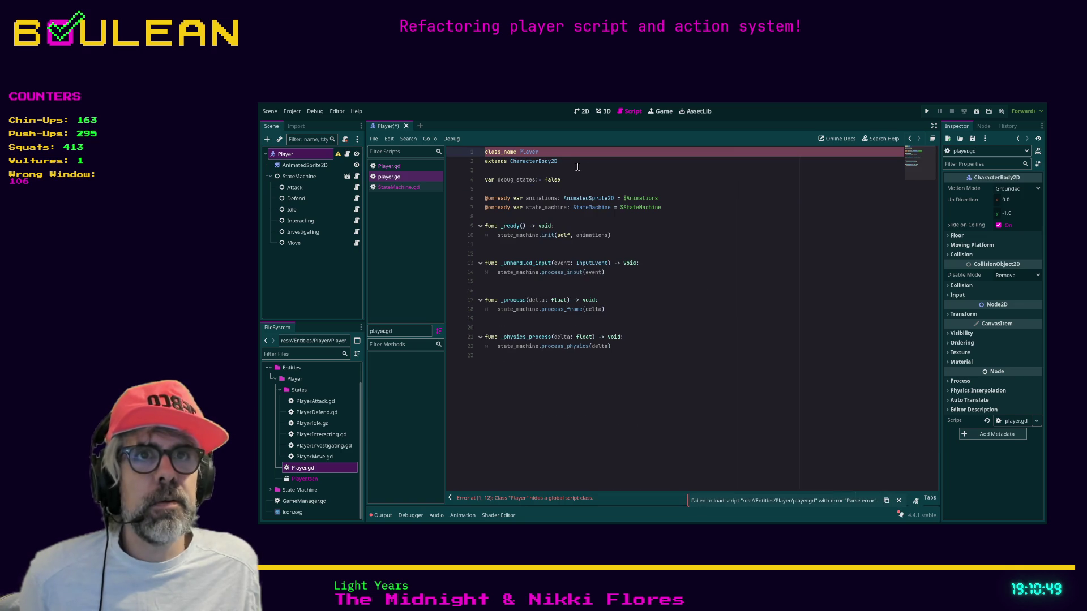
Compare Player.gd with the lowercase player.gd that shows the class-name error.
left_click(407, 168)
left_click(390, 179)
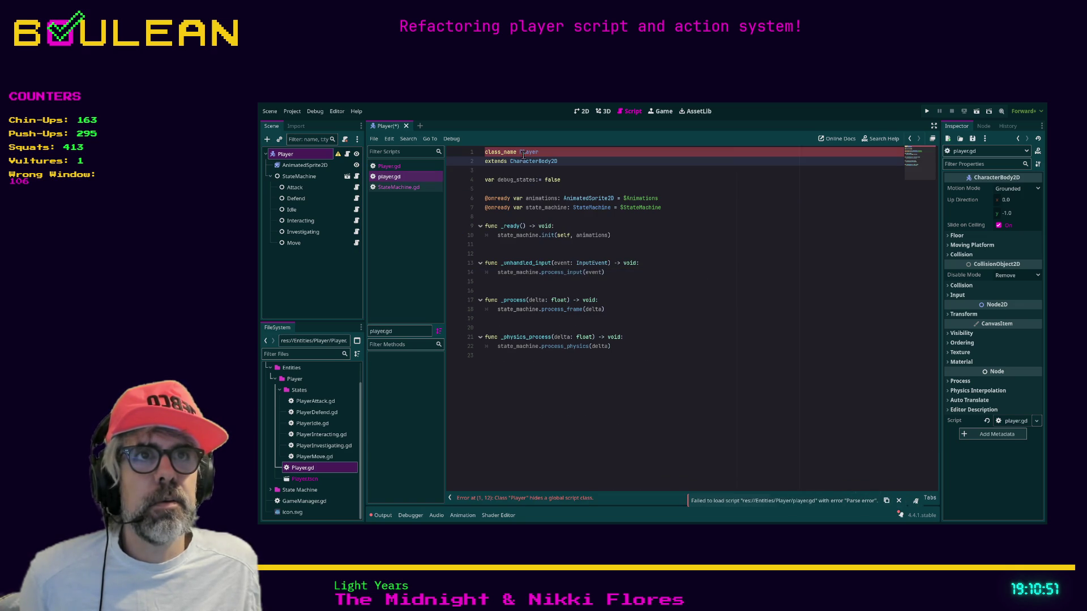
left_click(406, 168)
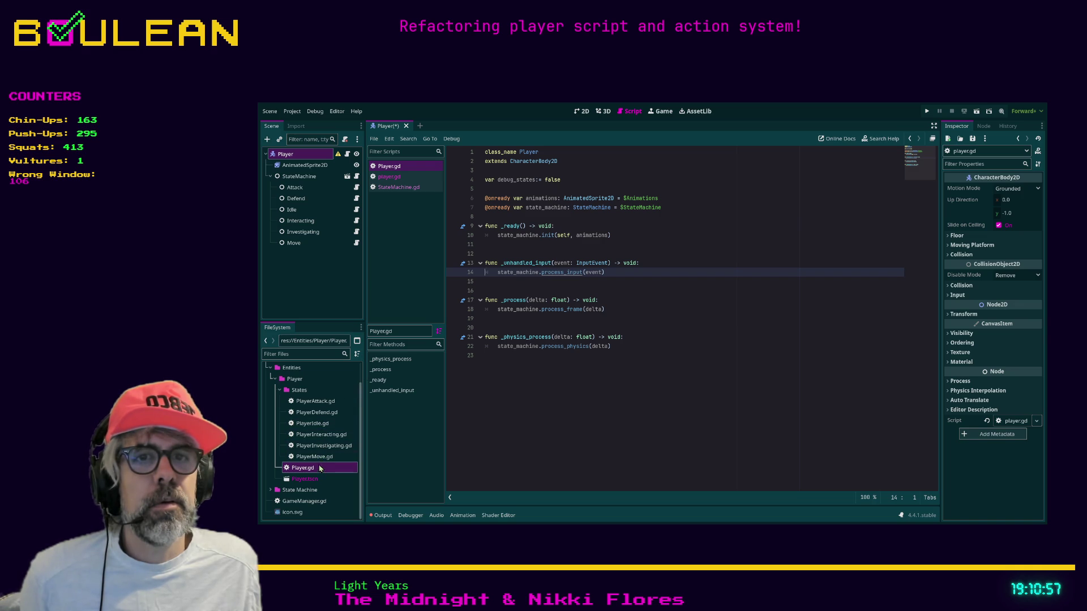
left_click(388, 177)
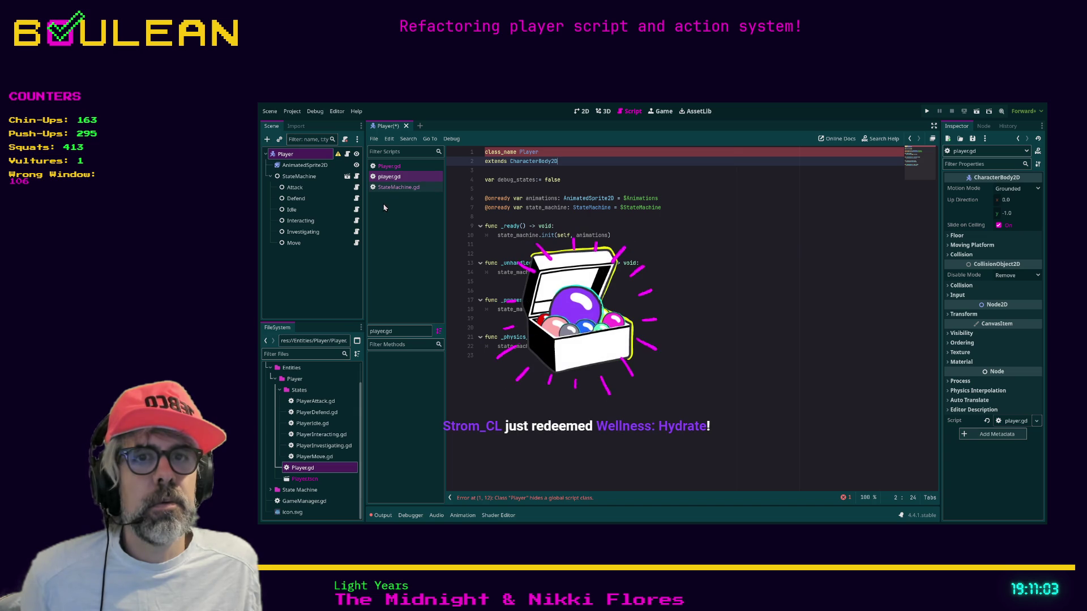
Filter the FileSystem for 'player' and close the duplicate lowercase player.gd script.
left_click(311, 353)
type("player")
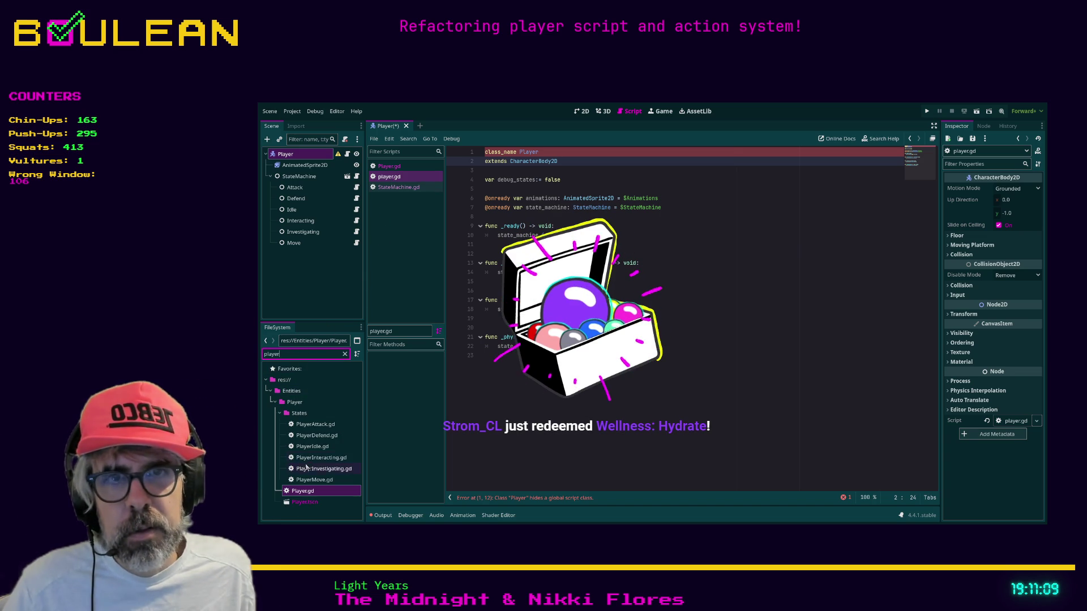
left_click(390, 168)
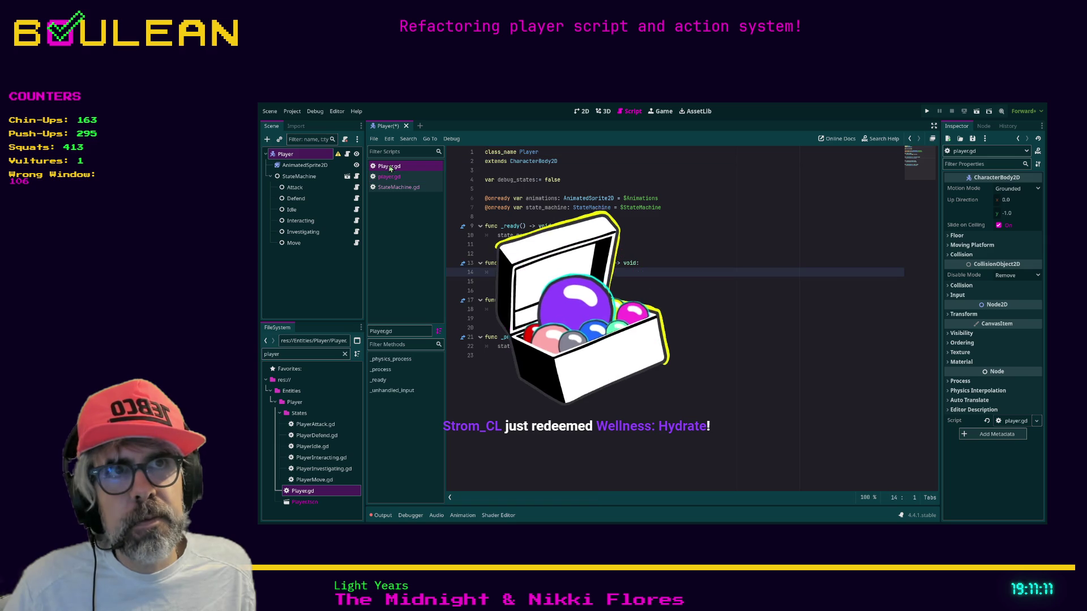
left_click(390, 177)
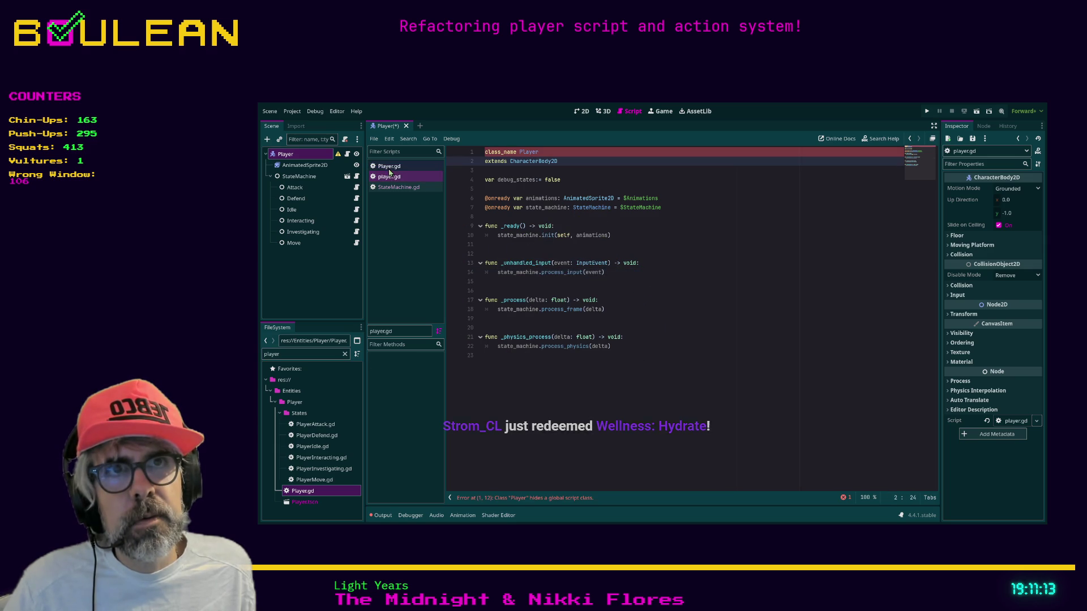
key("ctrl+w")
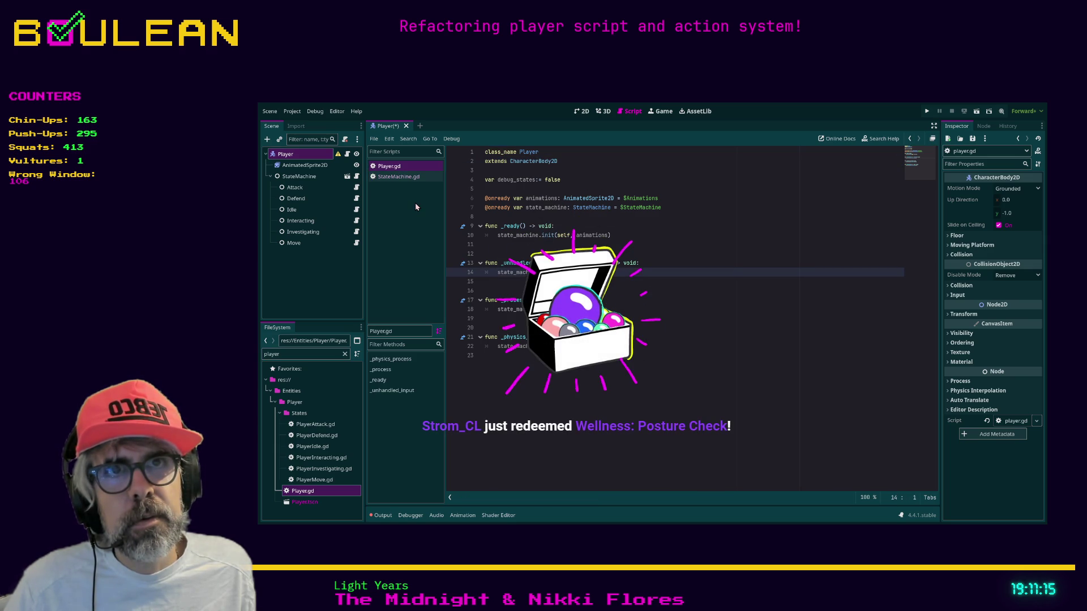
Save the changes to Player.gd.
left_click(315, 425)
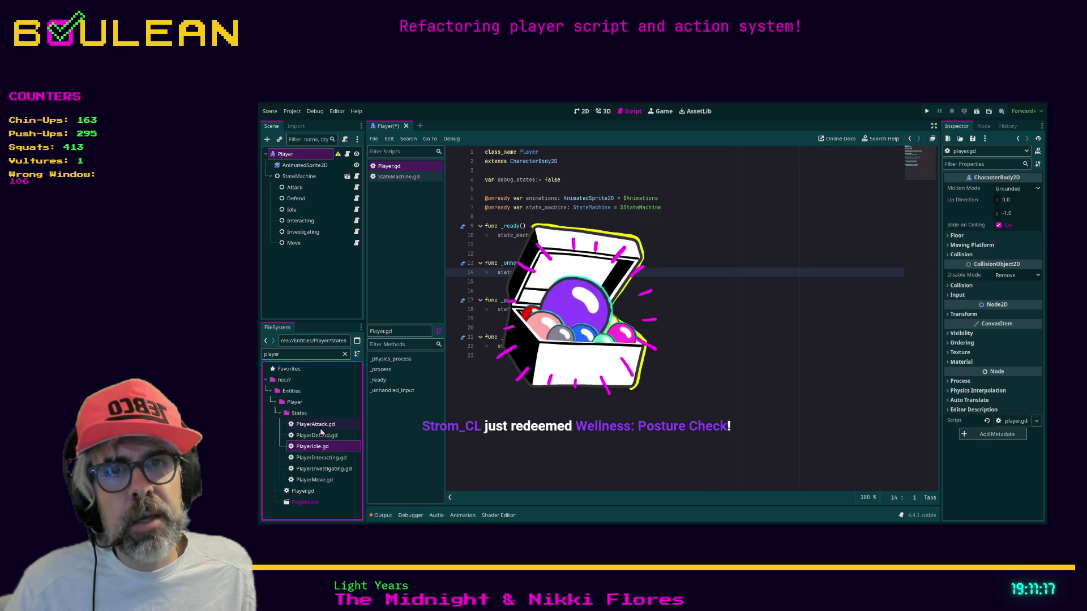
left_click(396, 166)
left_click(485, 355)
key("ctrl+s")
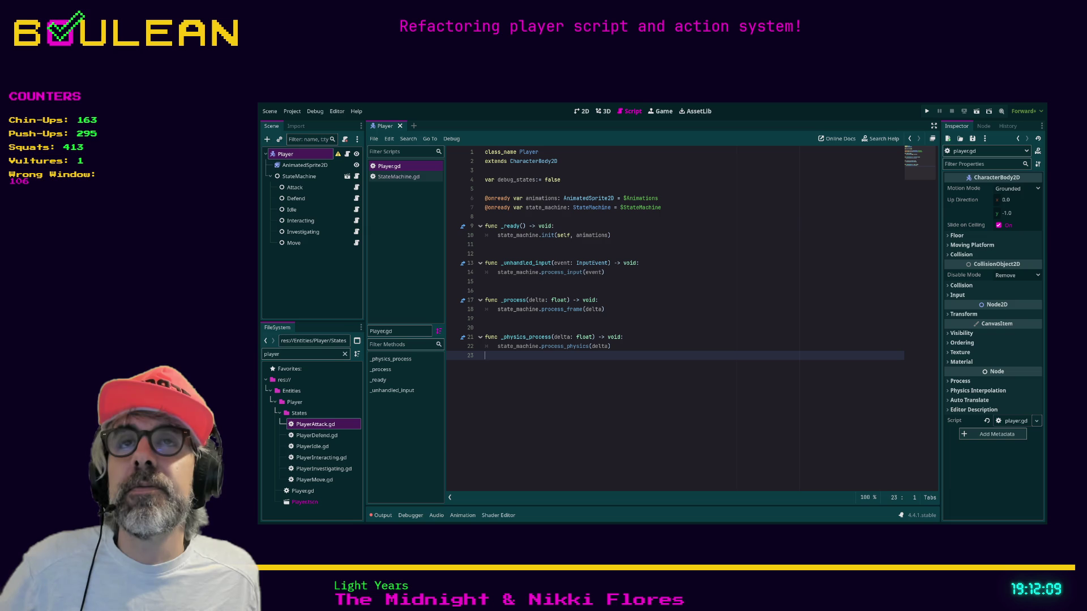
left_click(396, 177)
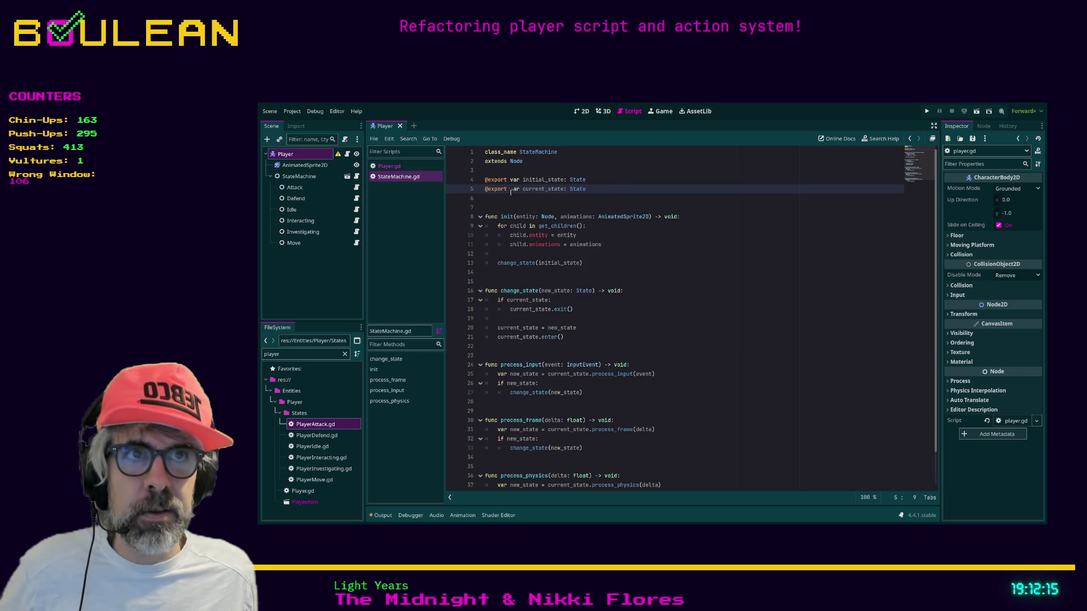
left_click_drag(598, 191, 524, 191)
left_click(495, 193)
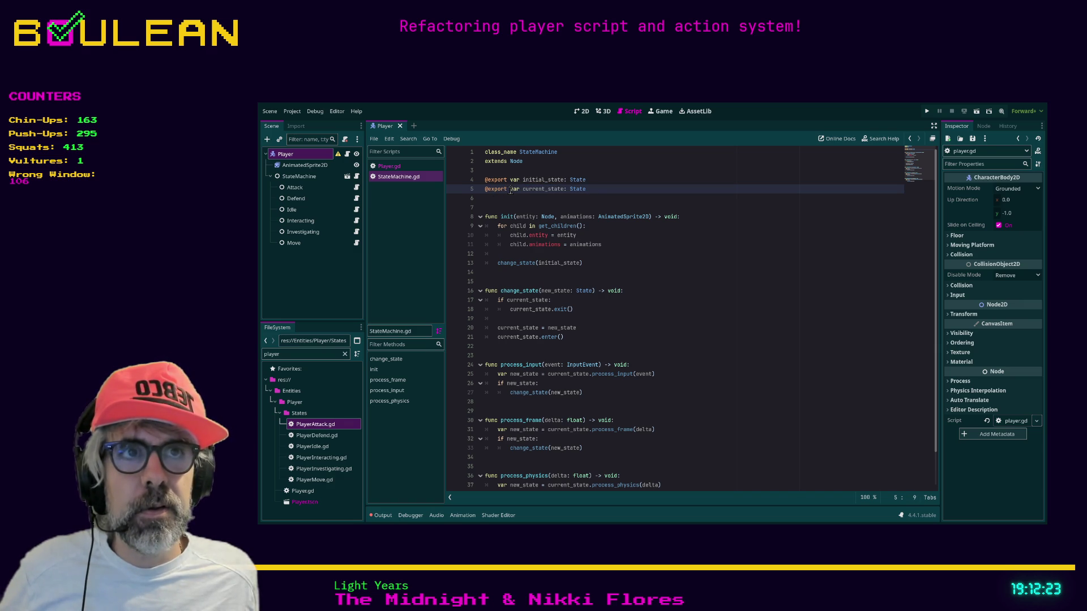
left_click(539, 180)
left_click_drag(560, 180, 508, 180)
left_click(516, 199)
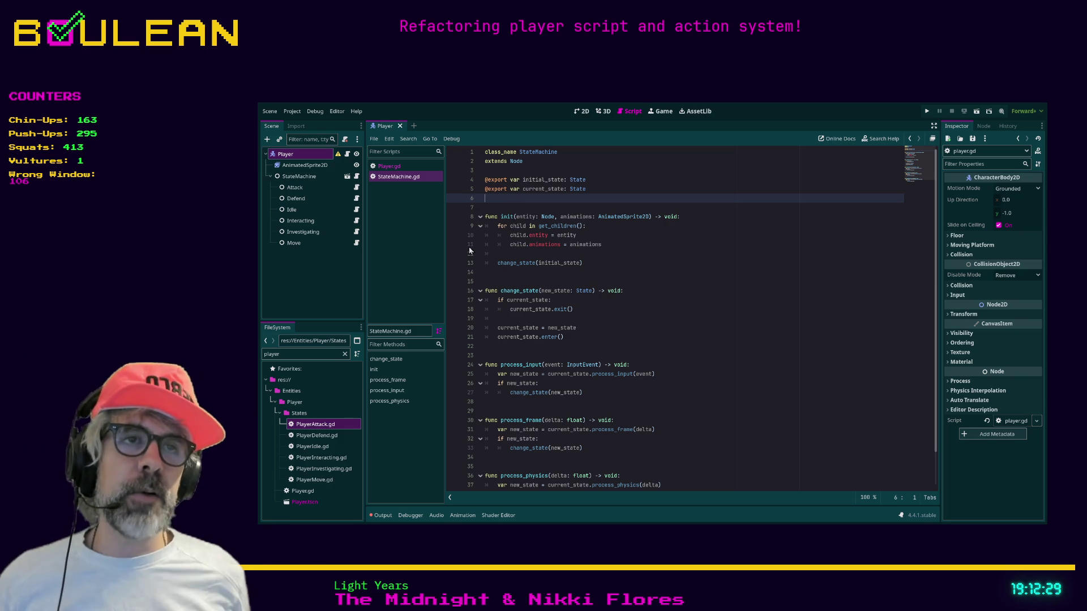
scroll(578, 232, "down", 1)
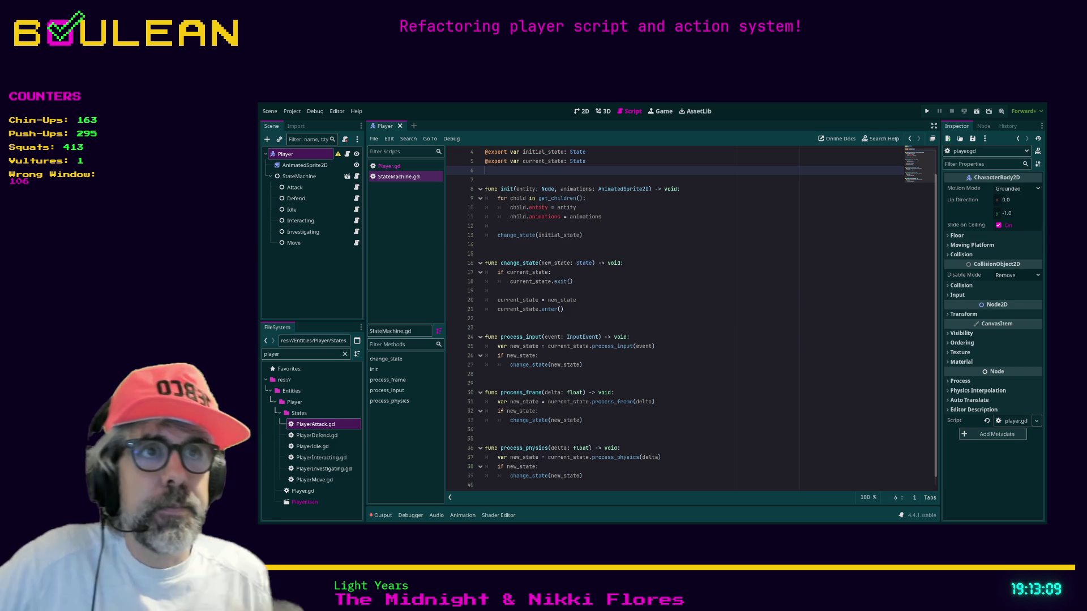
scroll(571, 180, "up", 1)
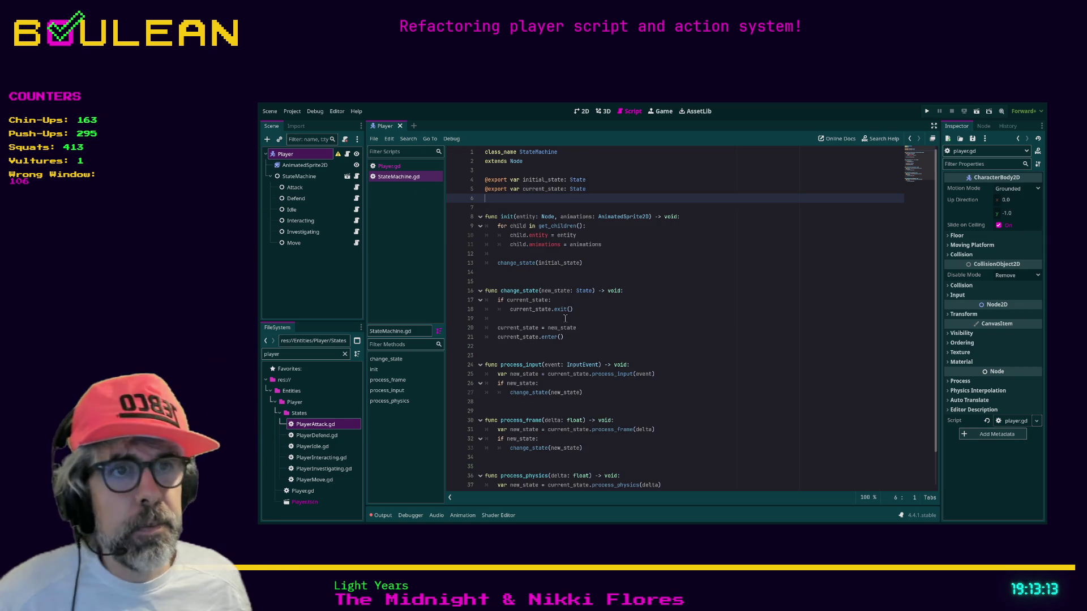
left_click(389, 166)
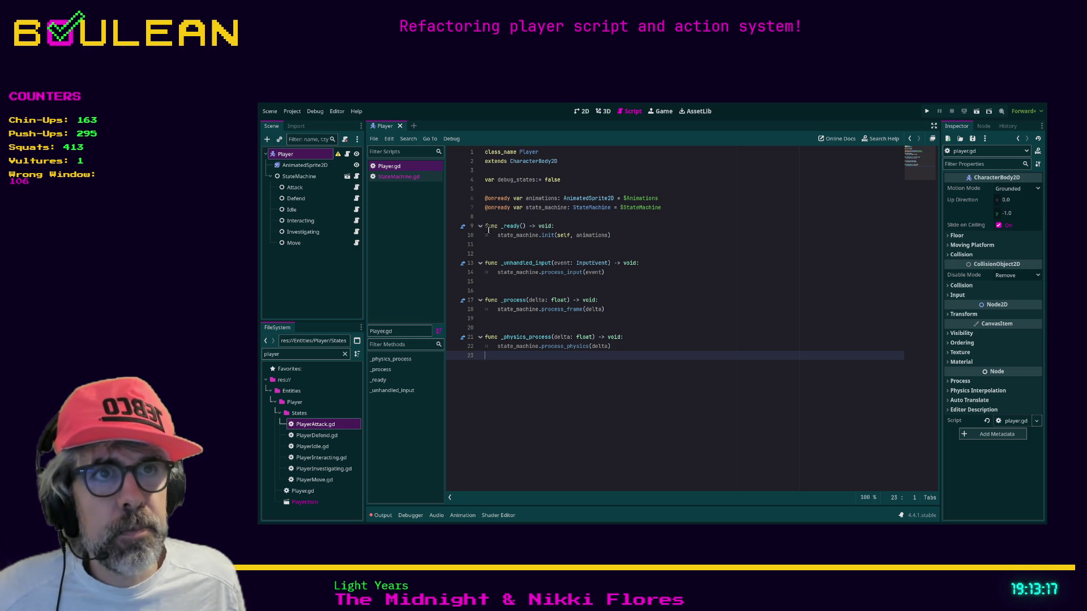
Jump to init's definition in StateMachine.gd and highlight 'entity' to see how each state receives it.
left_click(547, 236, "ctrl")
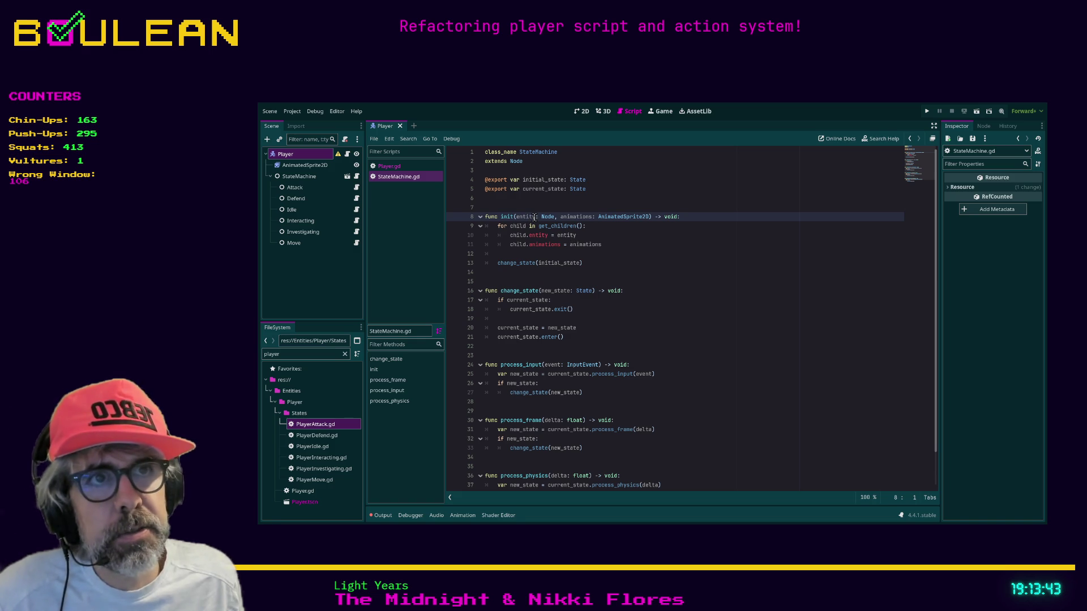
left_click(397, 167)
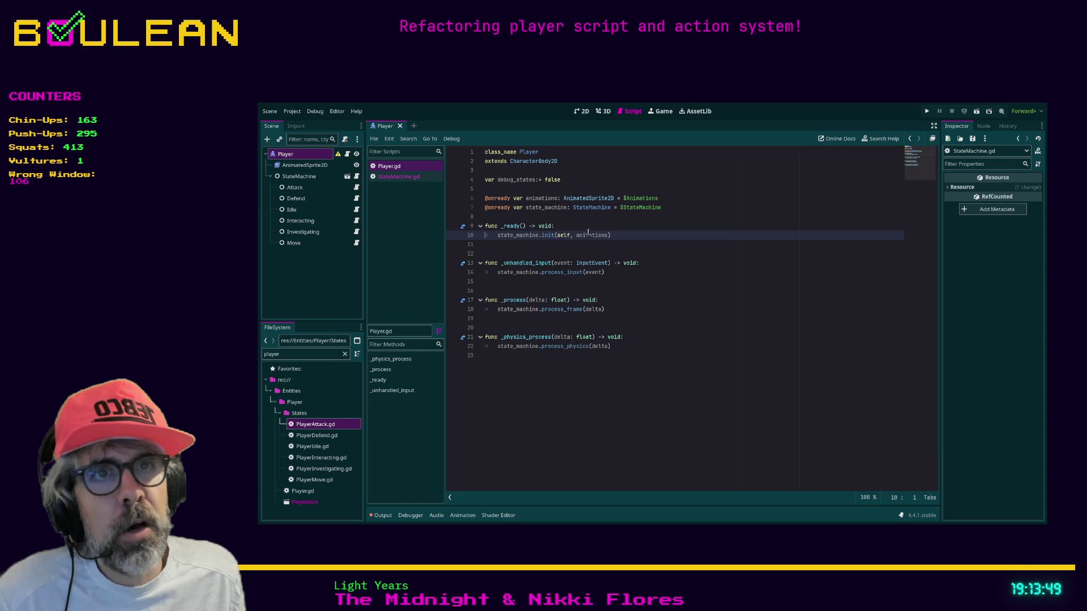
left_click(398, 177)
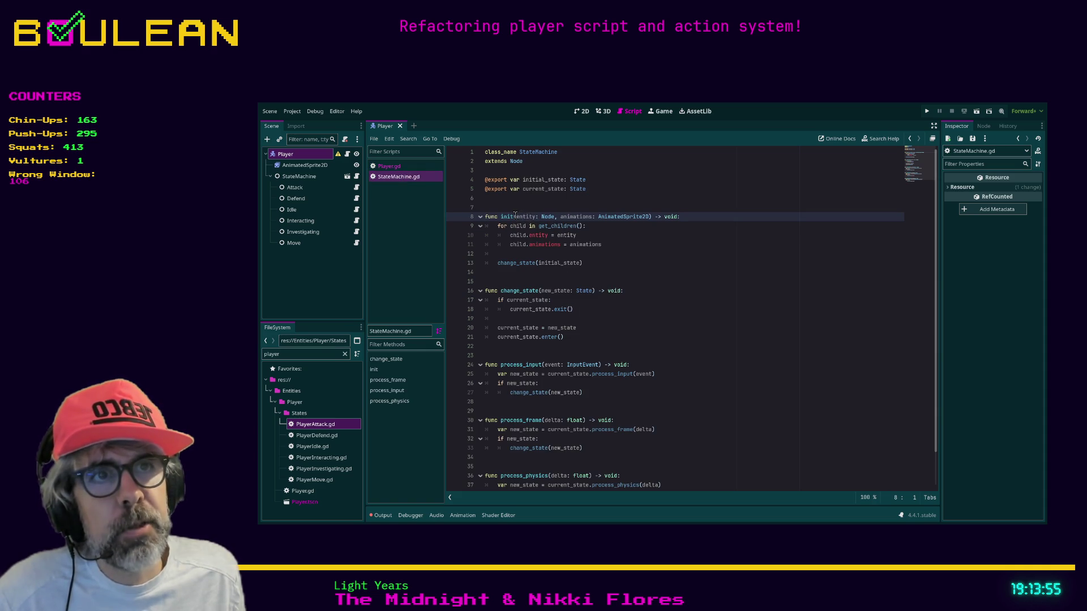
left_click_drag(516, 217, 536, 216)
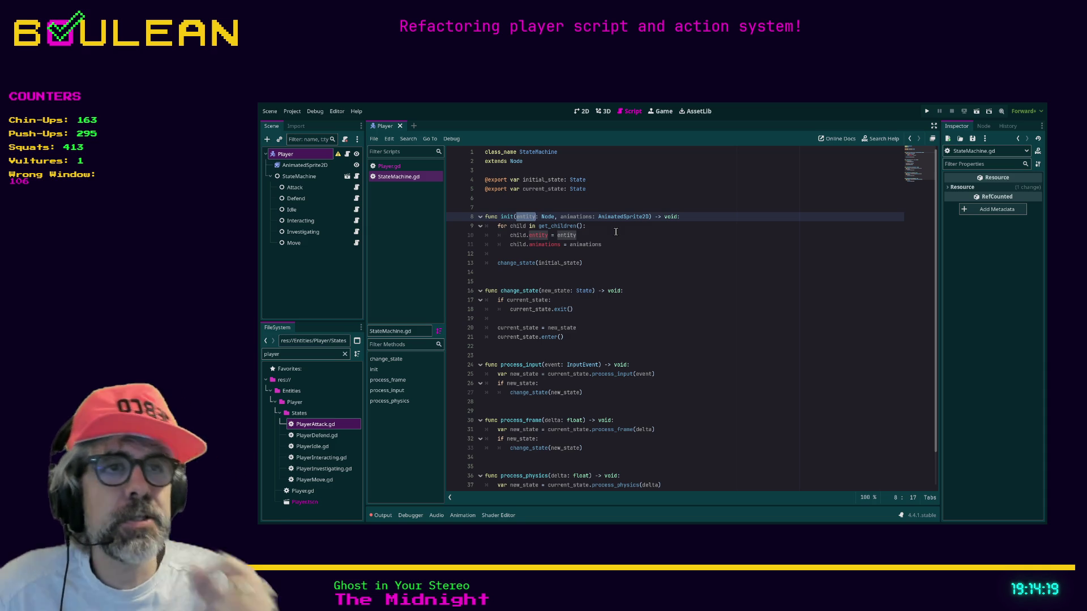
left_click(307, 187)
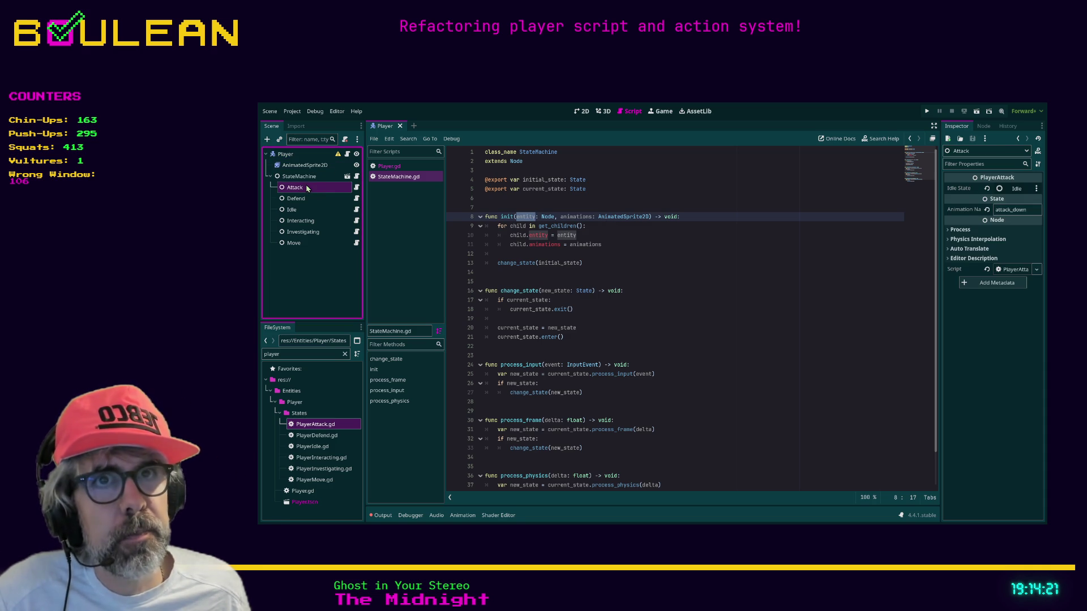
left_click(356, 188)
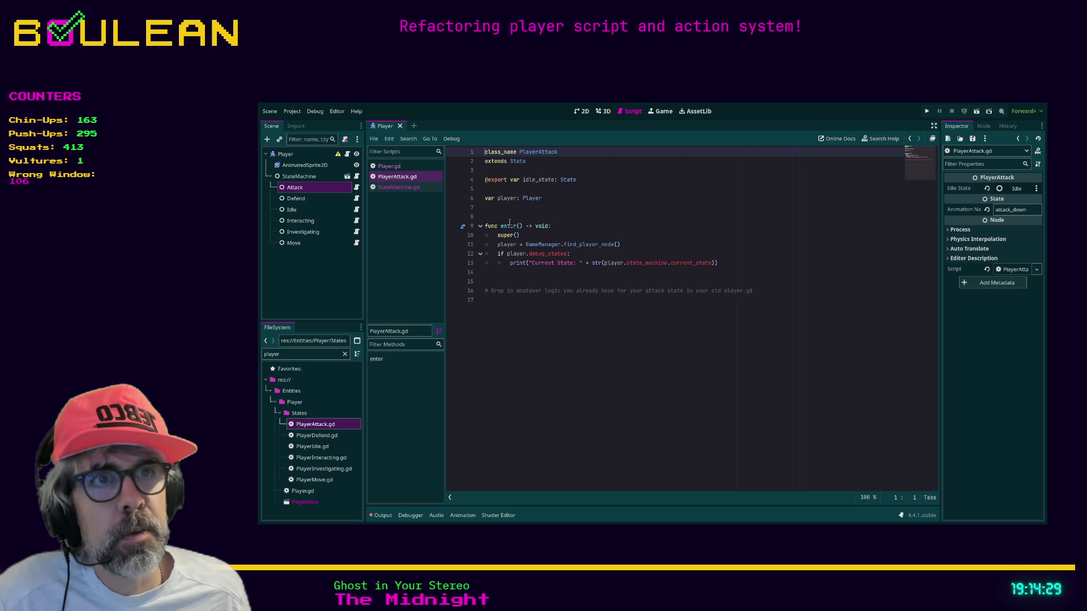
left_click(318, 180)
left_click(357, 176)
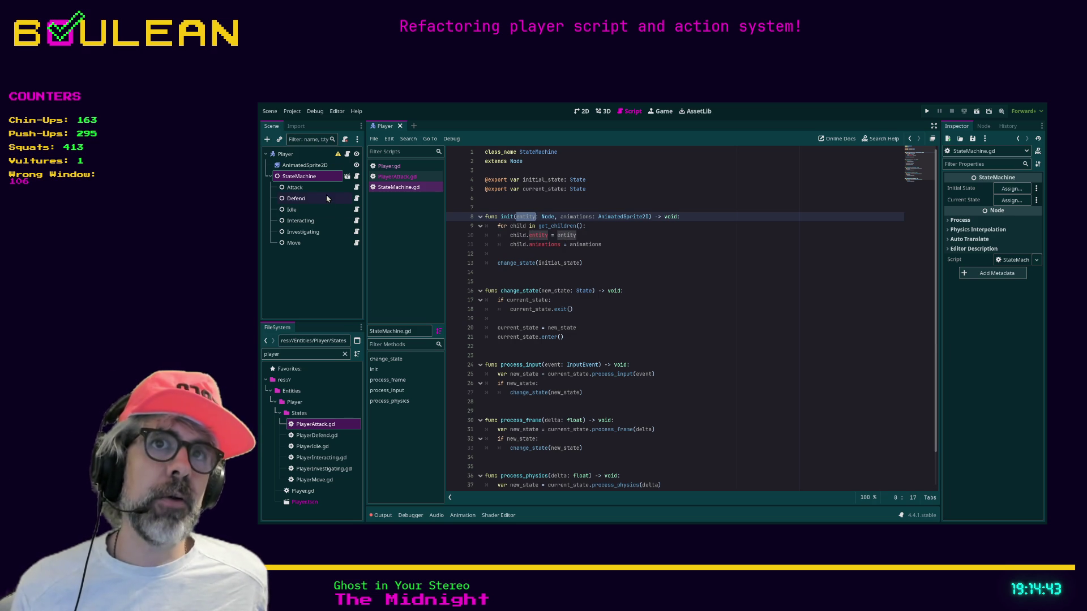
left_click(356, 187)
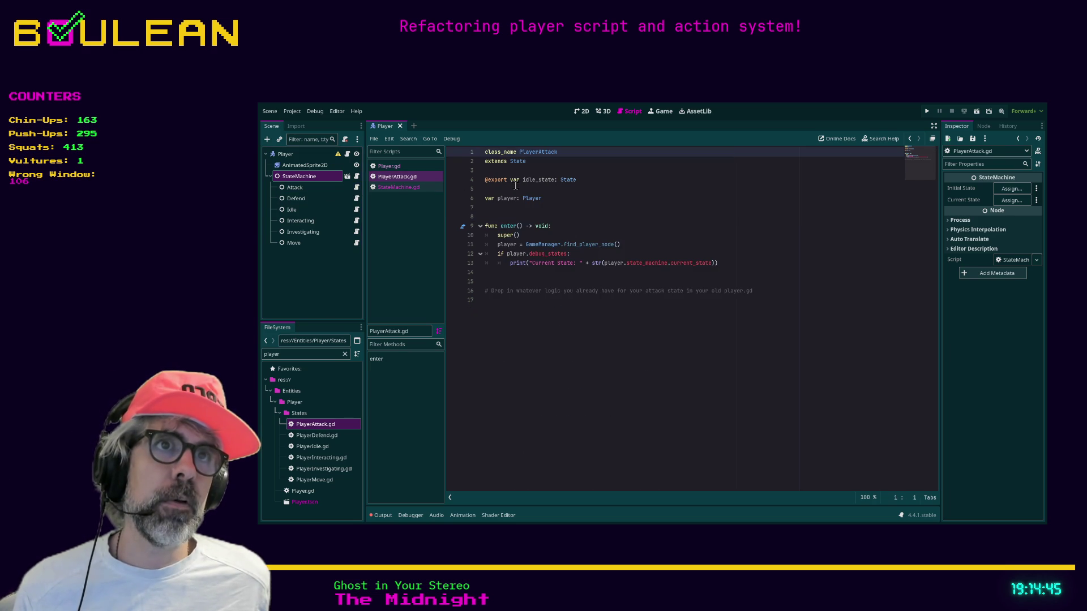
left_click(522, 170)
left_click(541, 208)
left_click(539, 216)
left_click_drag(486, 216, 473, 154)
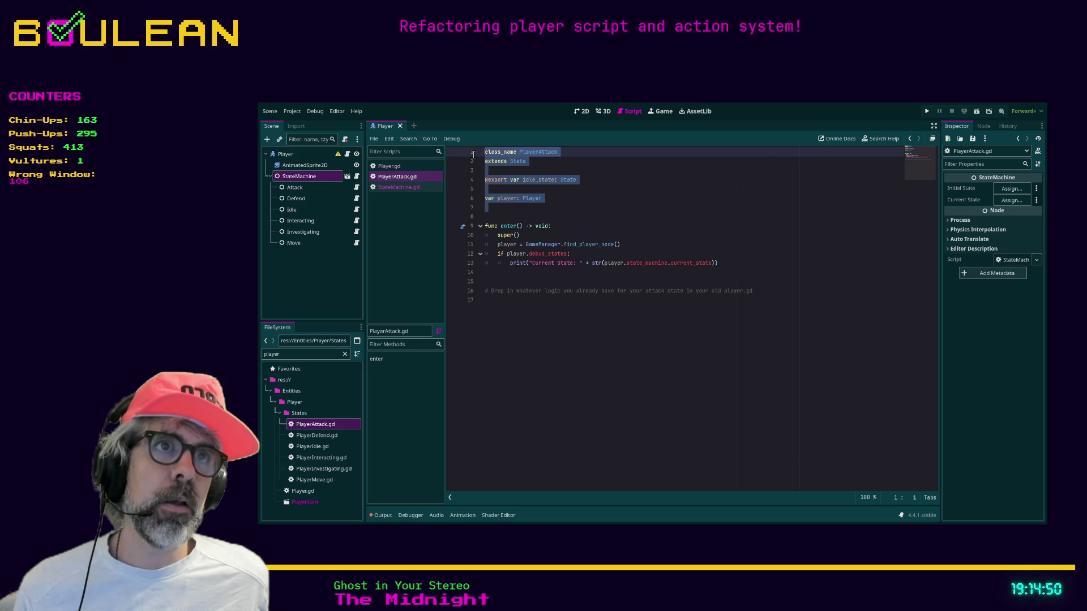
left_click(511, 283)
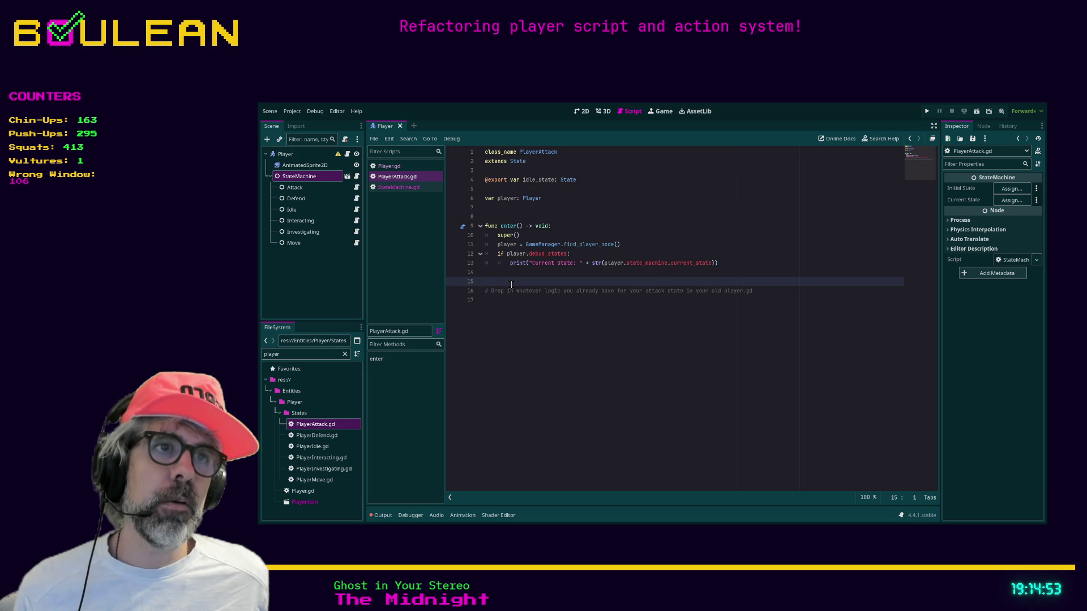
left_click_drag(505, 281, 462, 157)
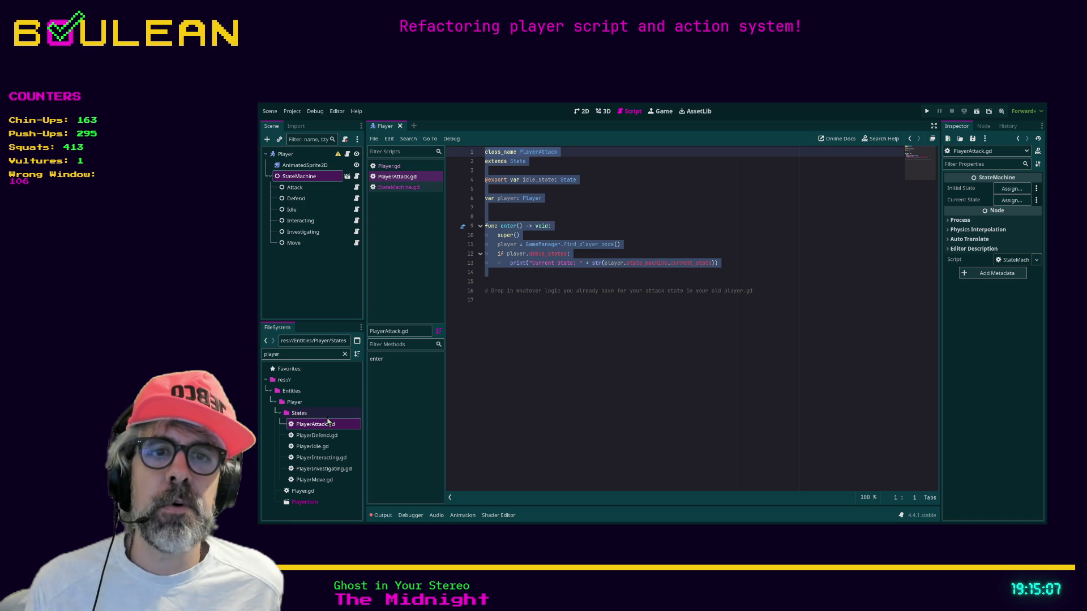
left_click(321, 450)
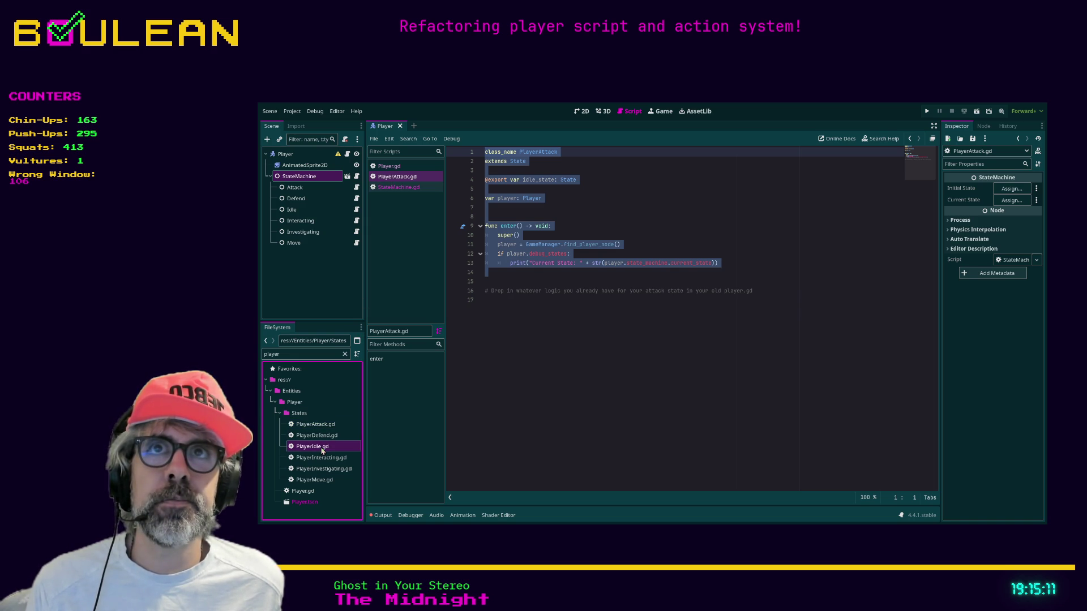
double_click(321, 447)
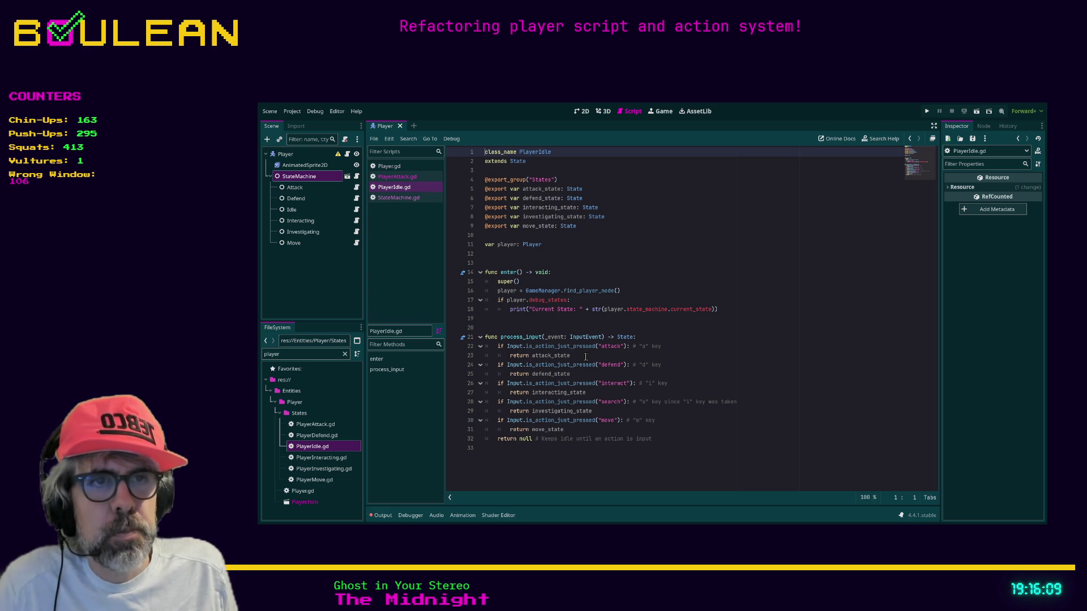
mouse_move(671, 439)
left_mouse_down()
mouse_move(512, 394)
mouse_move(481, 340)
left_mouse_up()
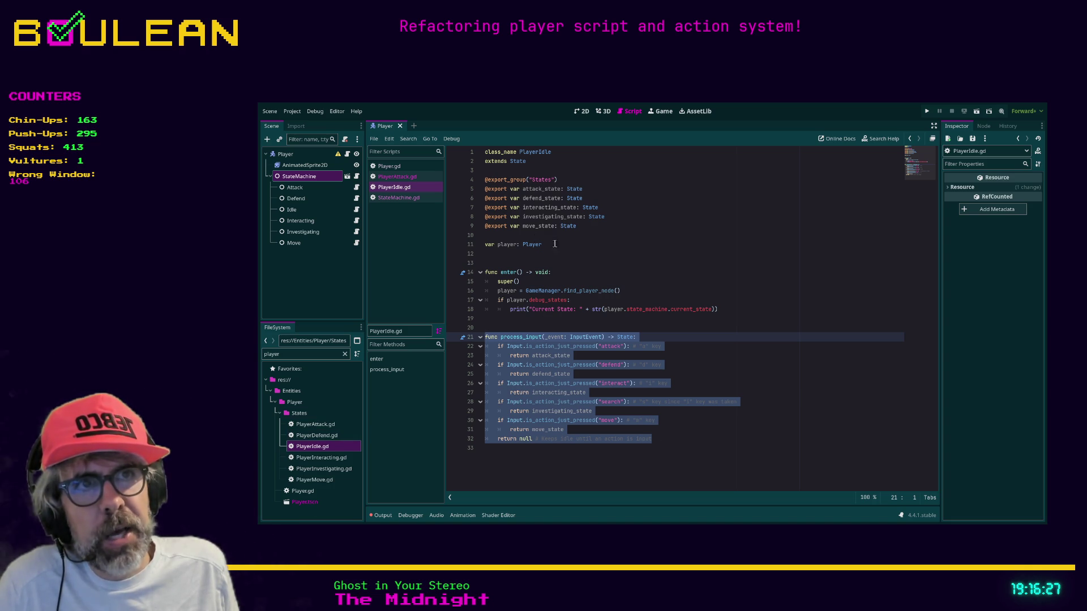
left_click(518, 235)
left_click_drag(578, 226, 505, 224)
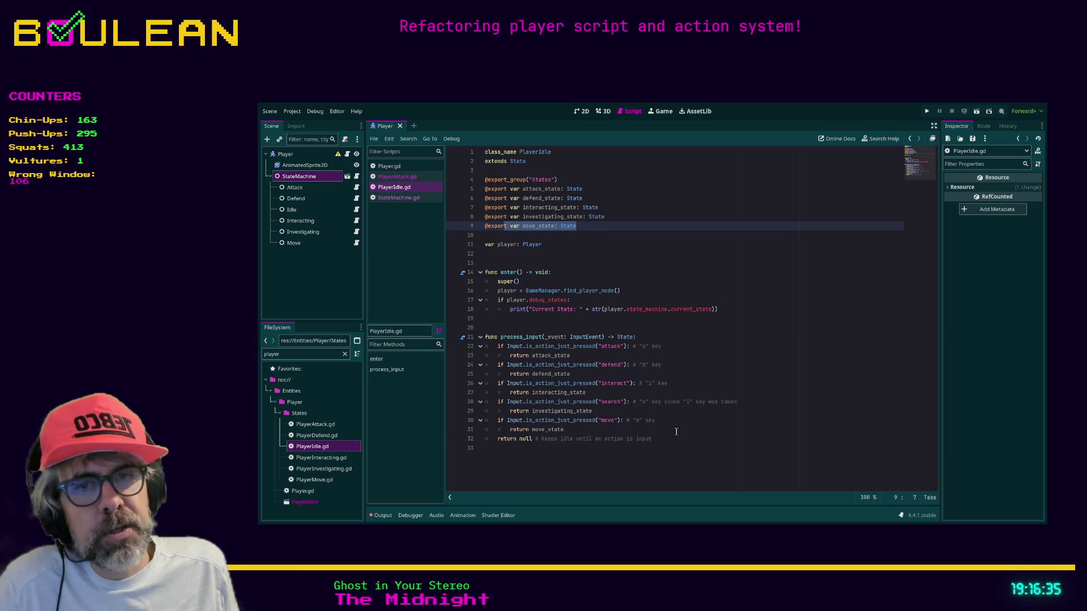
left_click(645, 429)
mouse_move(645, 428)
left_mouse_down()
mouse_move(492, 364)
mouse_move(486, 327)
left_mouse_up()
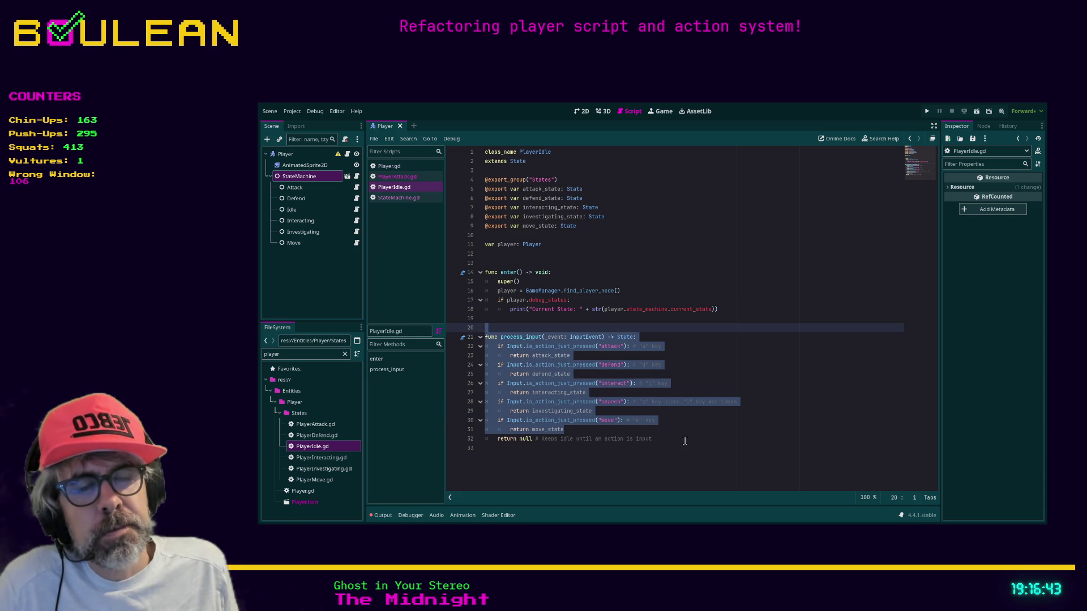
left_click(664, 439)
mouse_move(664, 439)
left_mouse_down()
mouse_move(507, 401)
mouse_move(522, 356)
mouse_move(470, 342)
left_mouse_up()
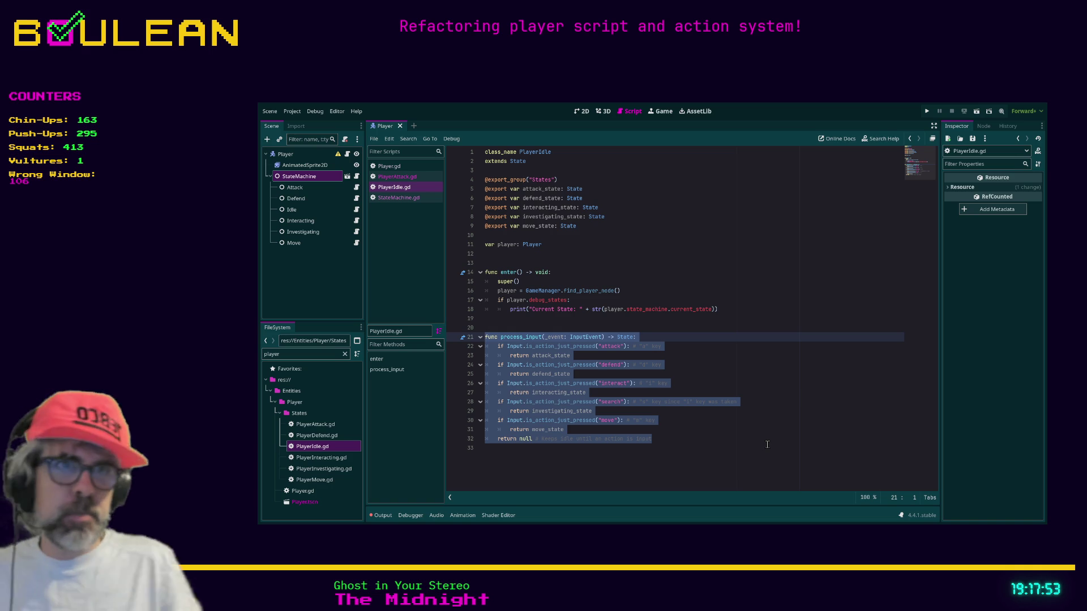
left_click(678, 430)
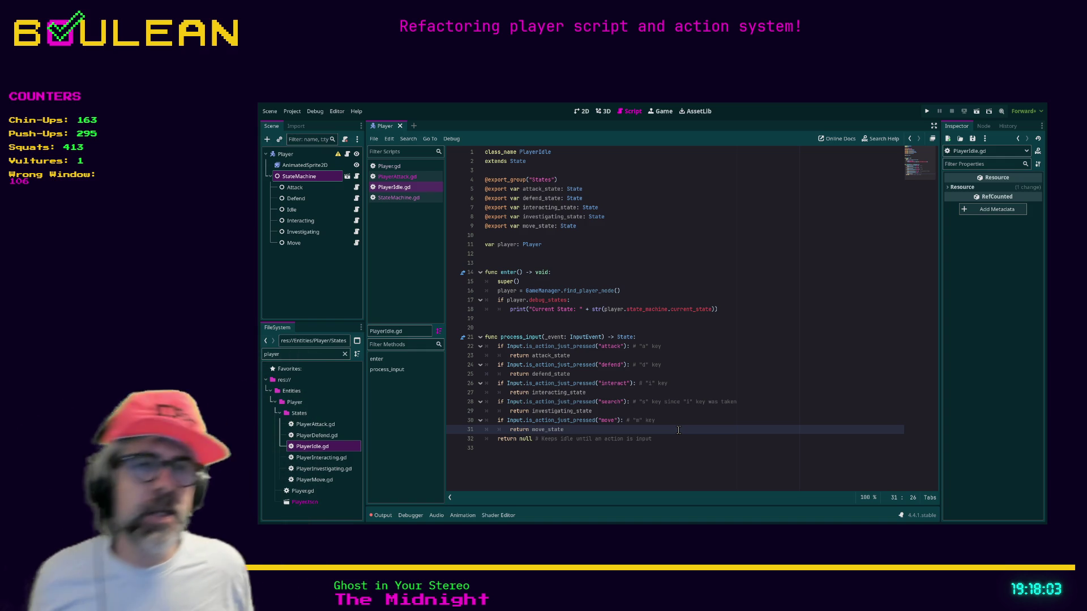
left_click(406, 200)
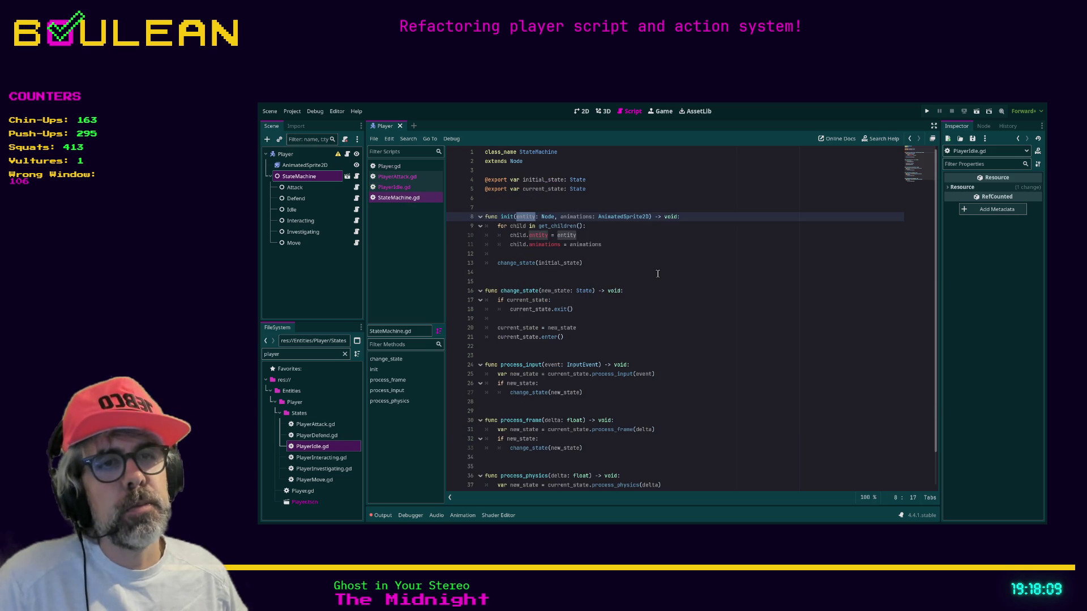
Add a func _process(delta) declaration below process_physics in StateMachine.gd.
scroll(658, 274, "down", 2)
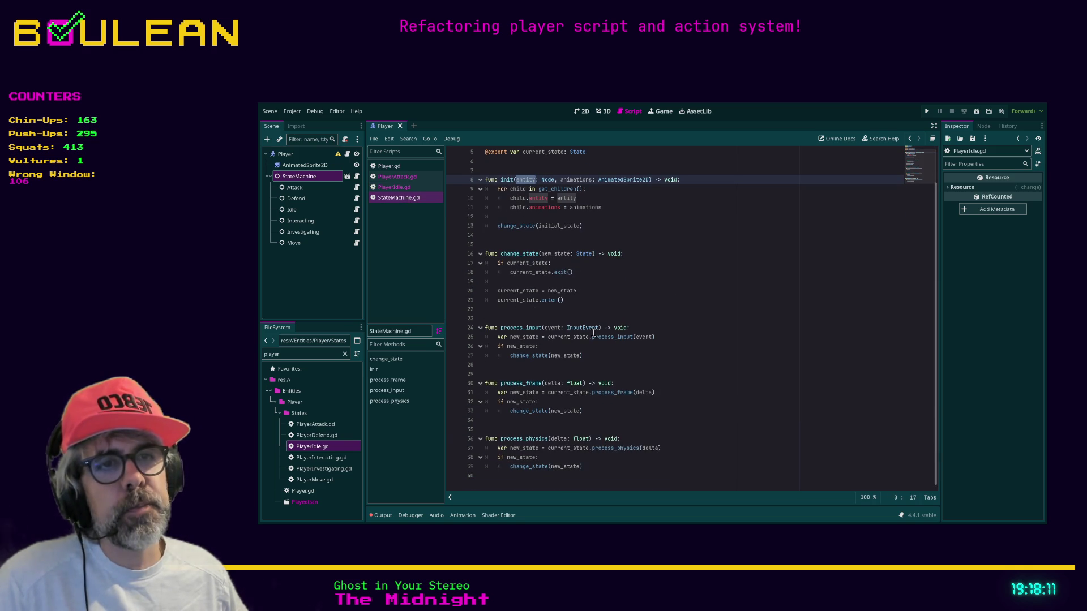
left_click(609, 355)
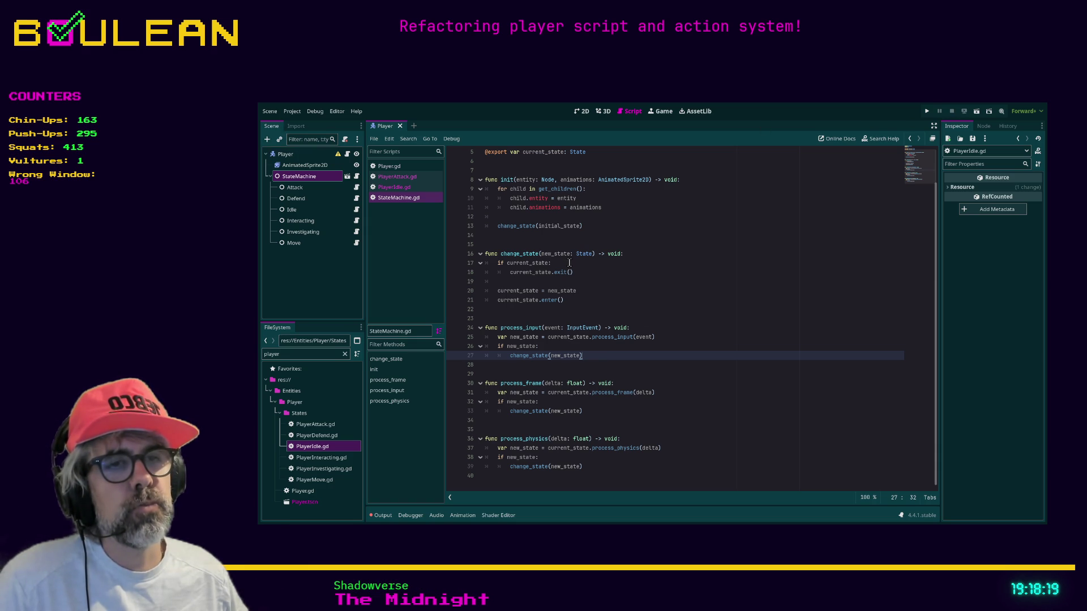
left_click(614, 471)
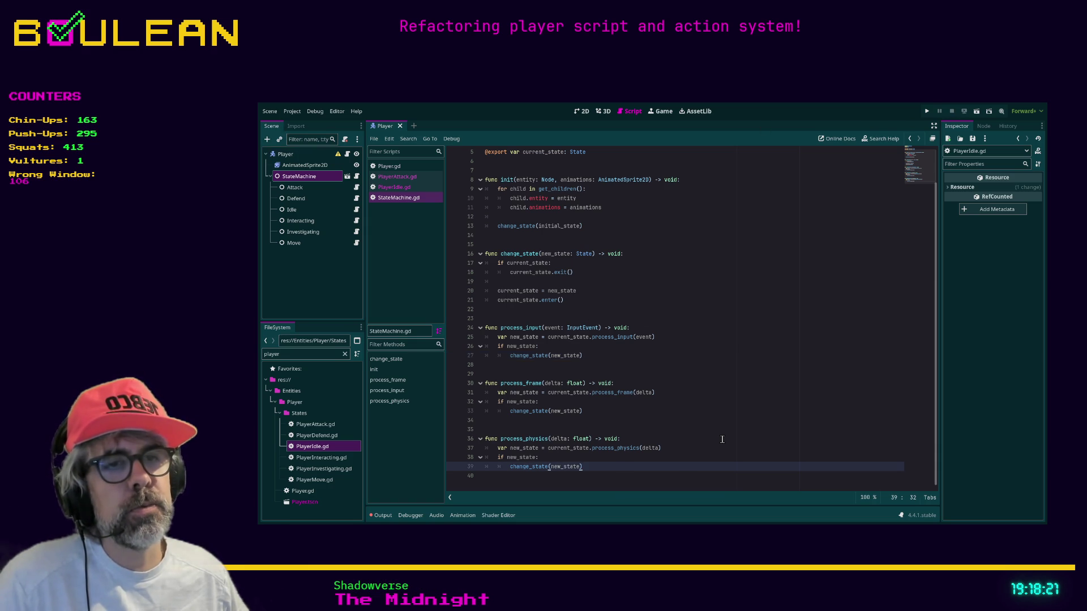
key("Return")
key("Return")
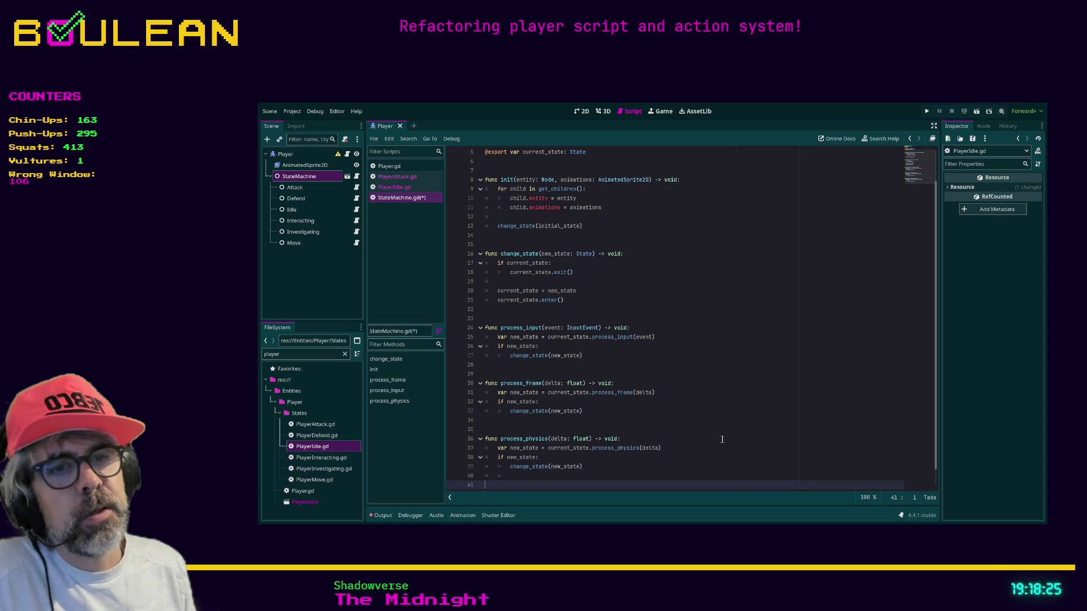
key("BackSpace")
key("BackSpace")
scroll(719, 419, "up", 1)
scroll(716, 397, "down", 1)
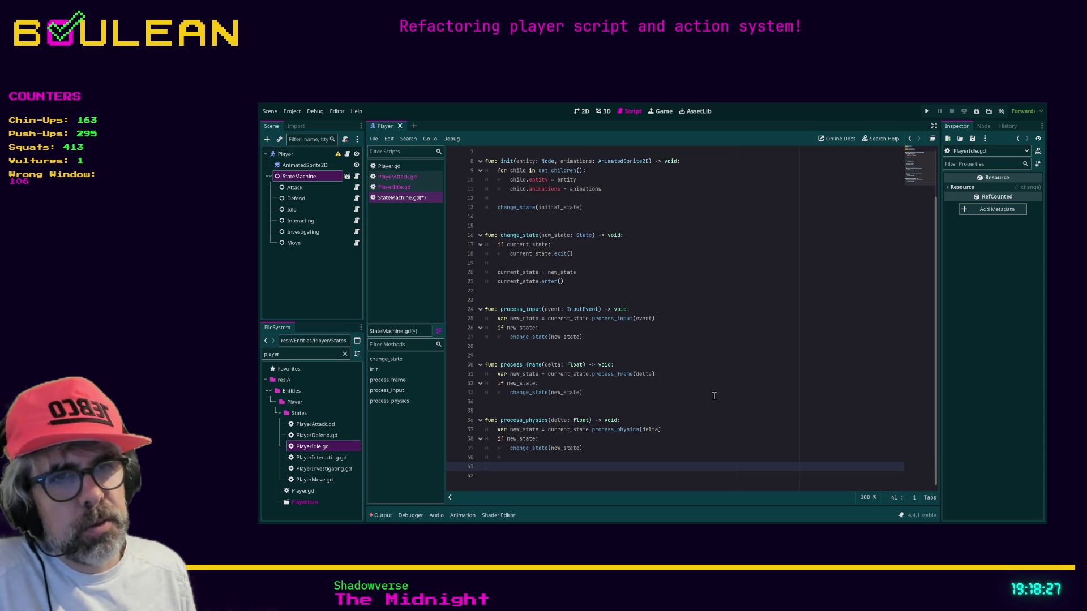
type("_process")
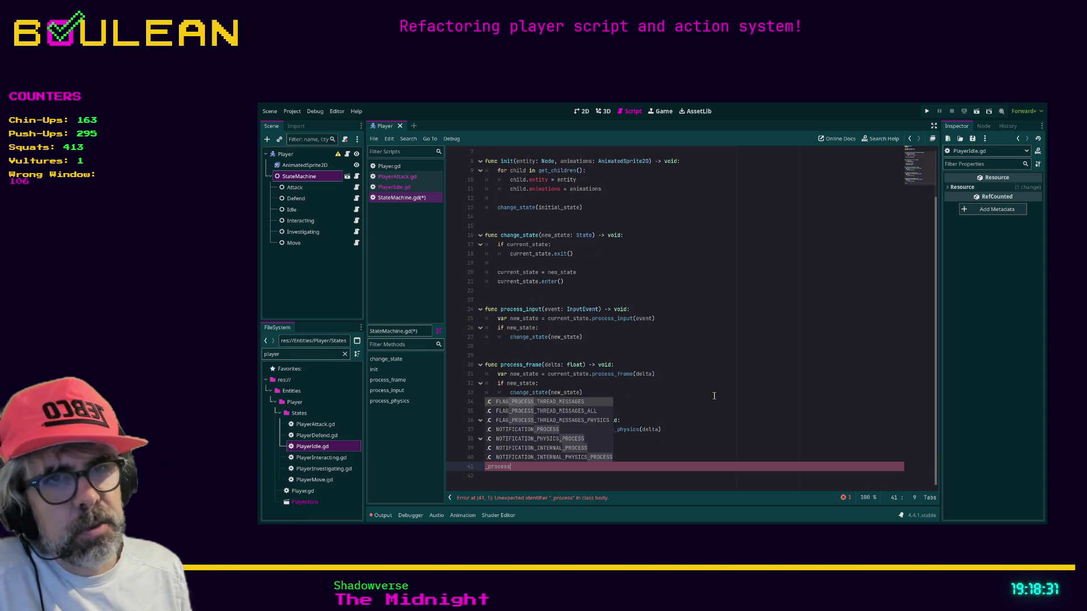
key("BackSpace")
key("BackSpace")
key("BackSpace")
type("func _")
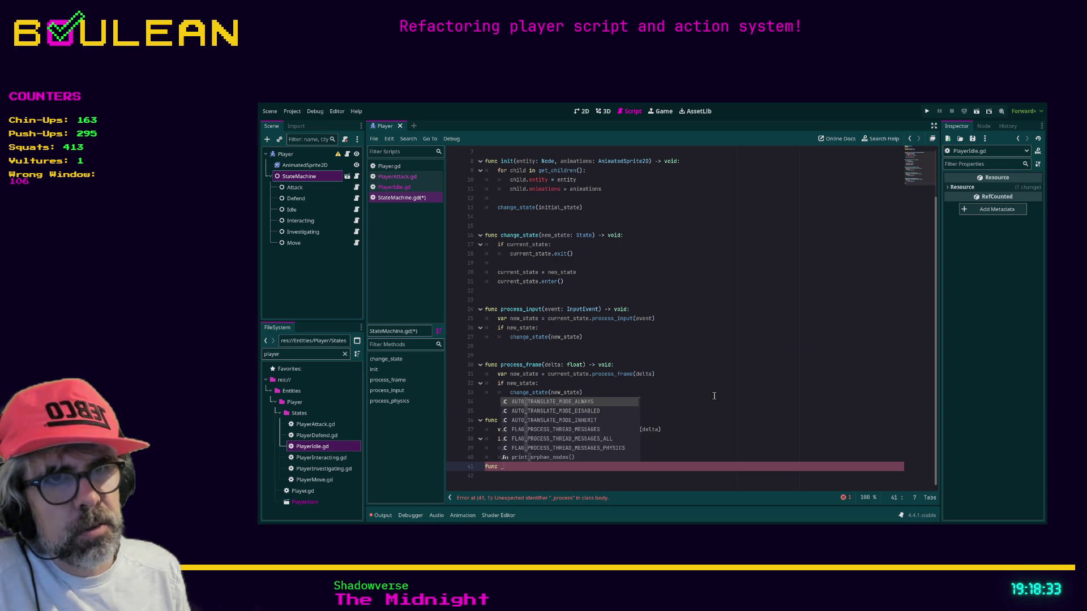
type("process")
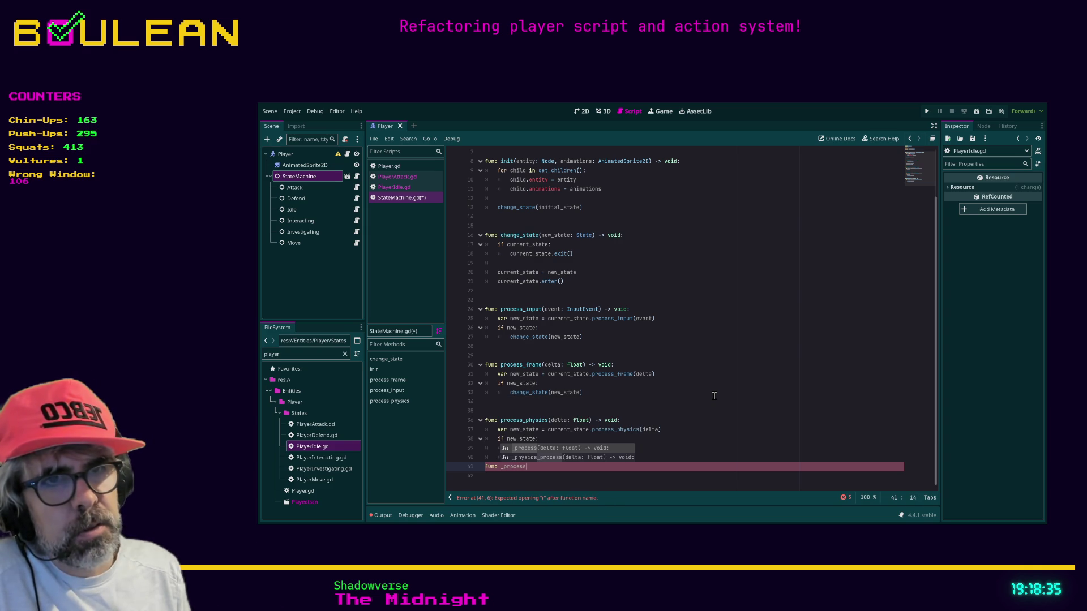
key("Return")
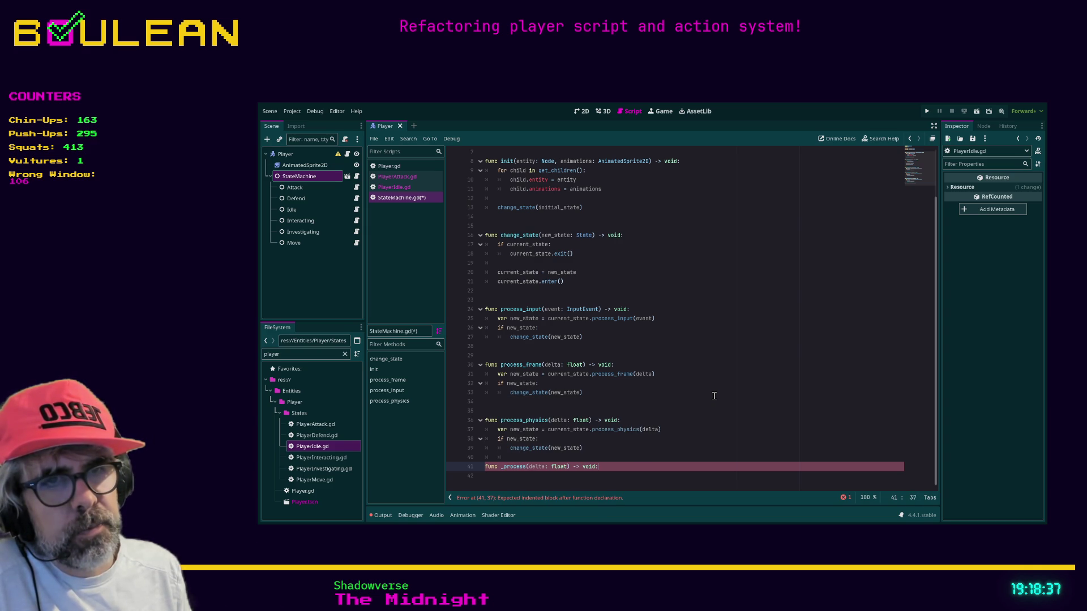
key("Return")
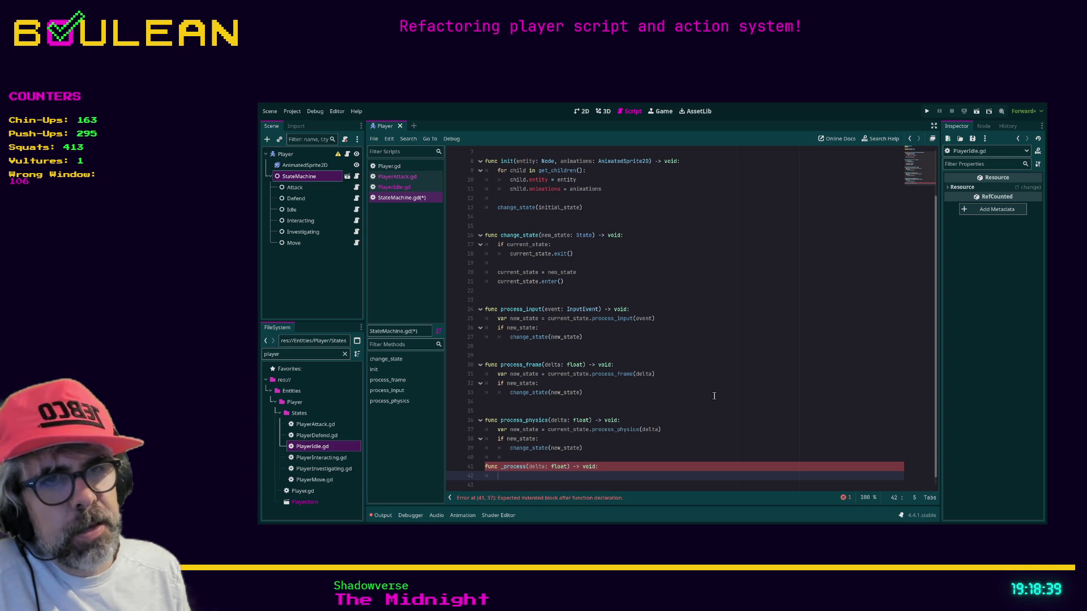
Make _process call idle_state() when state == idle_state, and add an empty _idle_state() -> void function.
type("if sta")
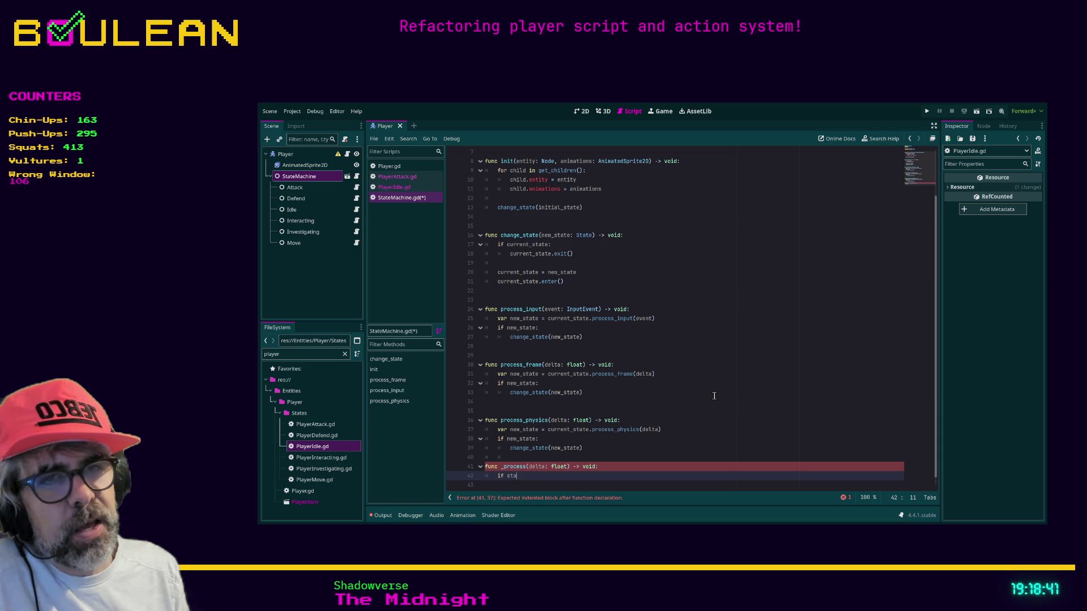
type("te ==")
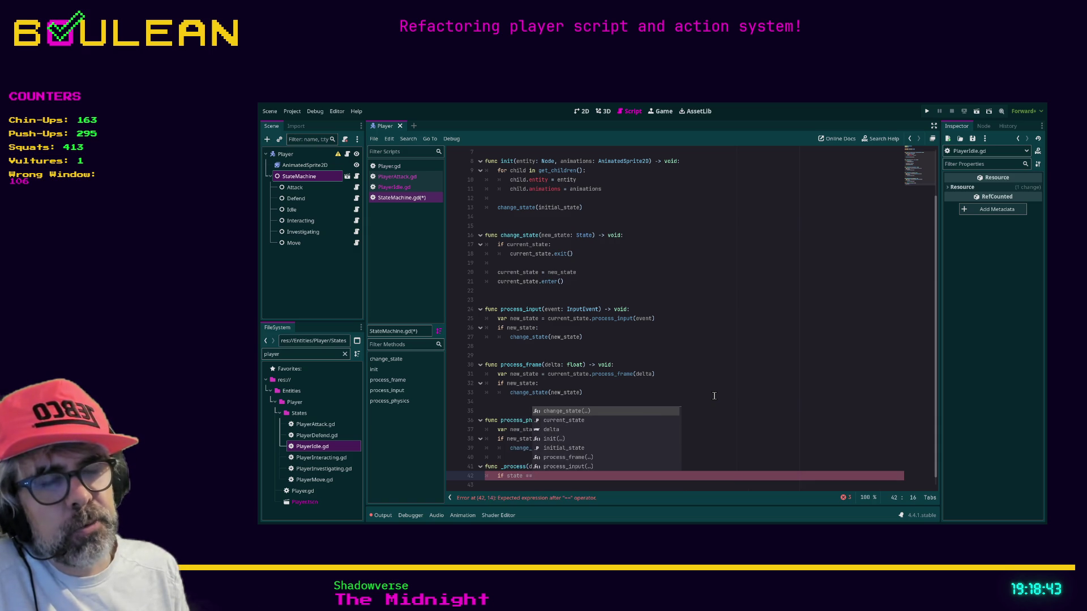
type(" idle_state")
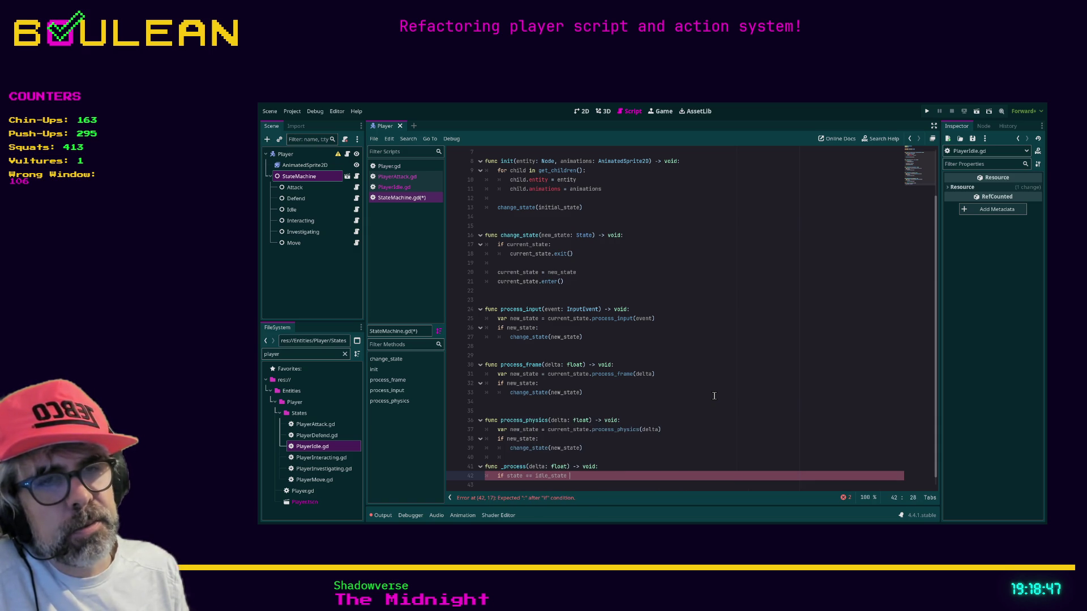
type(" :")
key("Return")
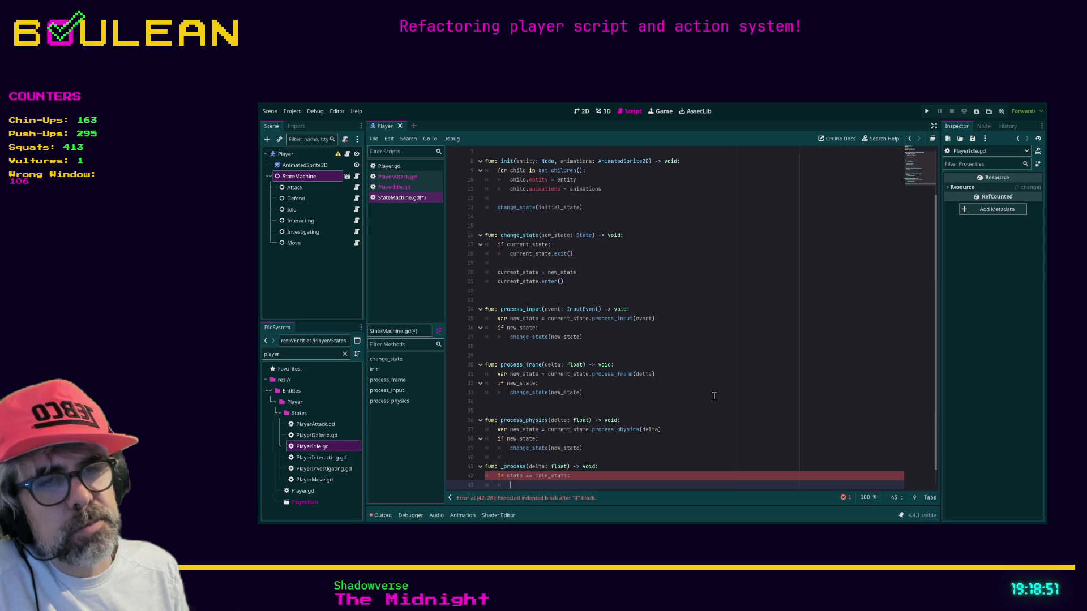
type("idle")
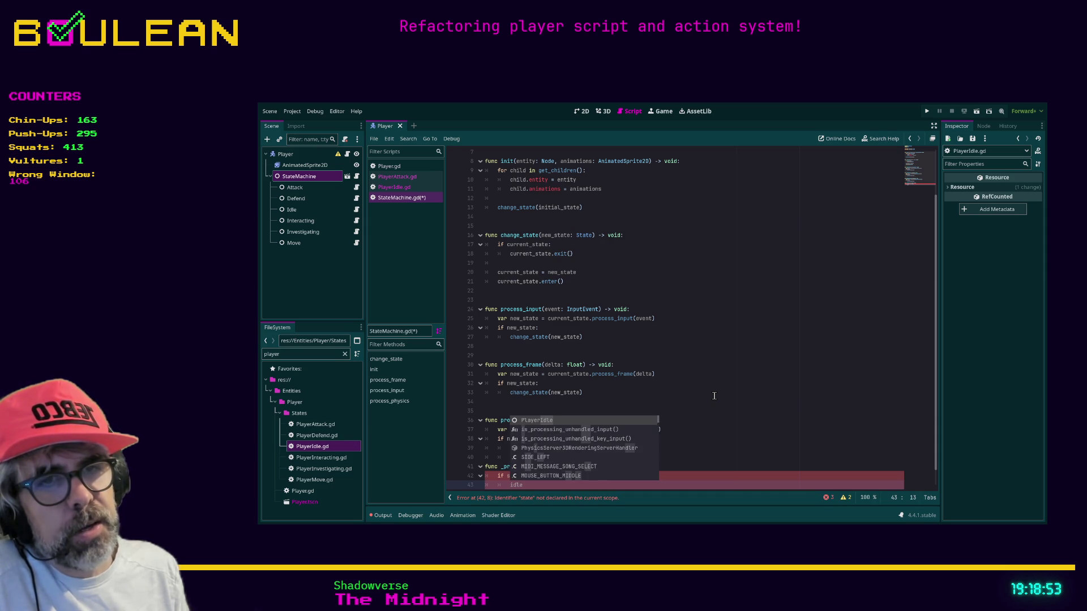
type("_state()")
key("Return")
key("Return")
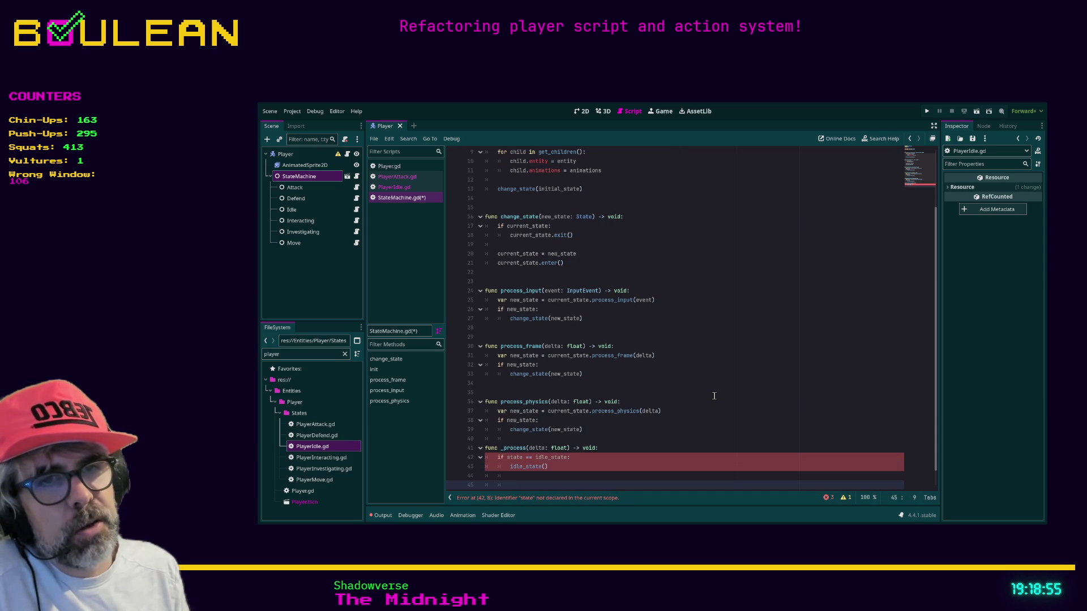
key("BackSpace")
key("Return")
type("func ")
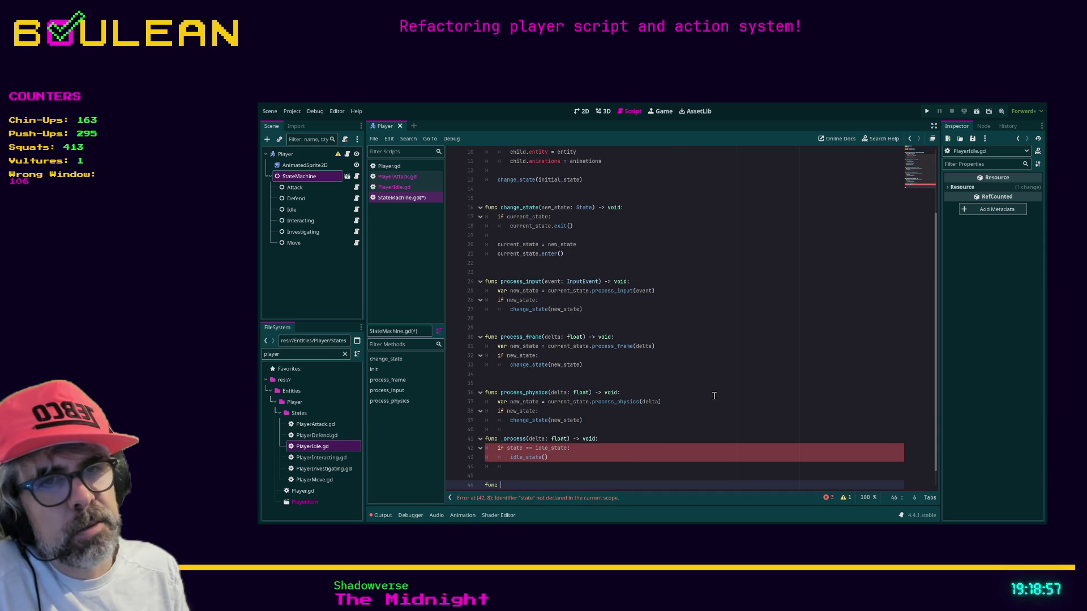
type("_idle_state()")
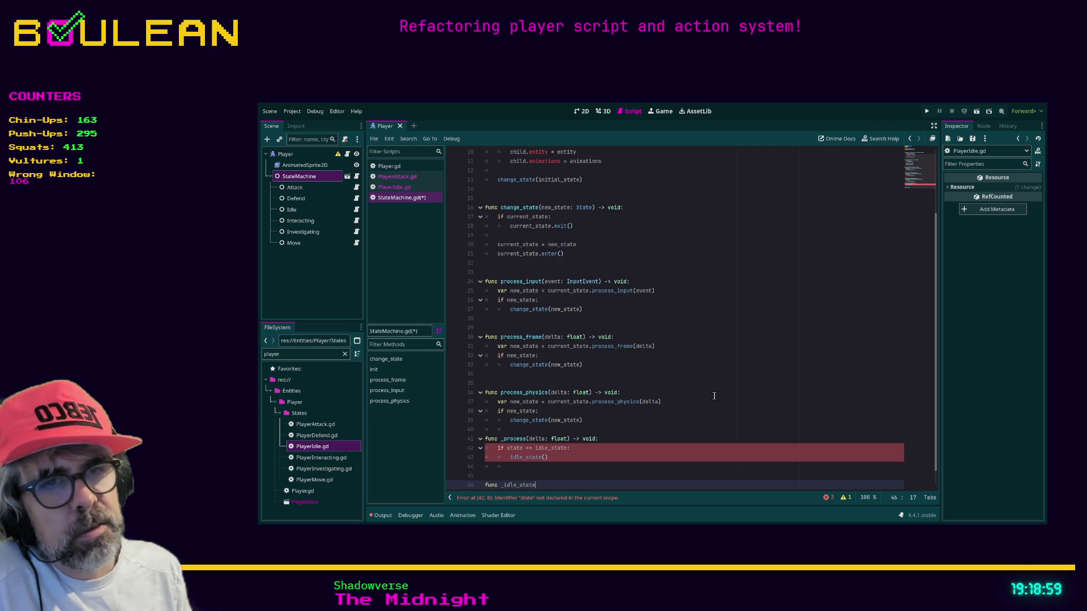
type(": ")
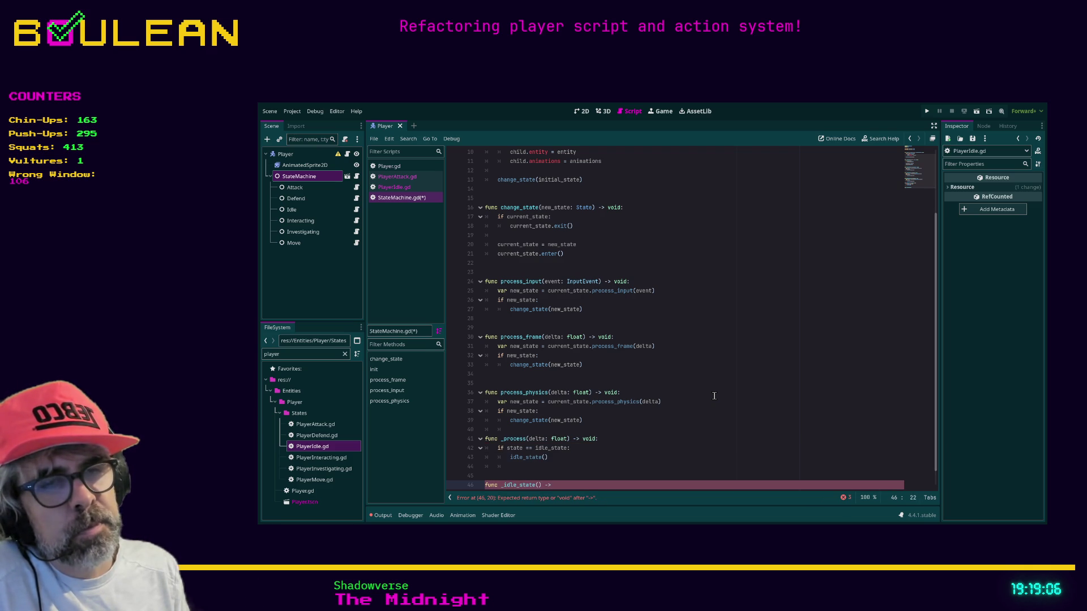
type(" void:")
key("Return")
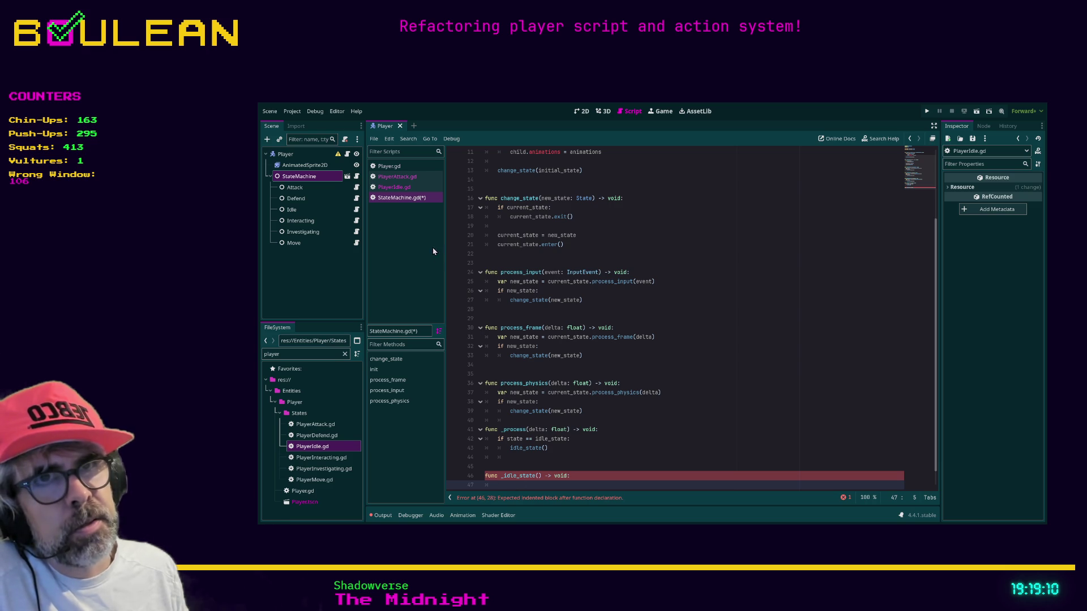
left_click(394, 186)
Return to StateMachine.gd and scroll down to the new _process and _idle_state functions.
mouse_move(682, 445)
left_mouse_down()
mouse_move(566, 422)
mouse_move(472, 347)
left_mouse_up()
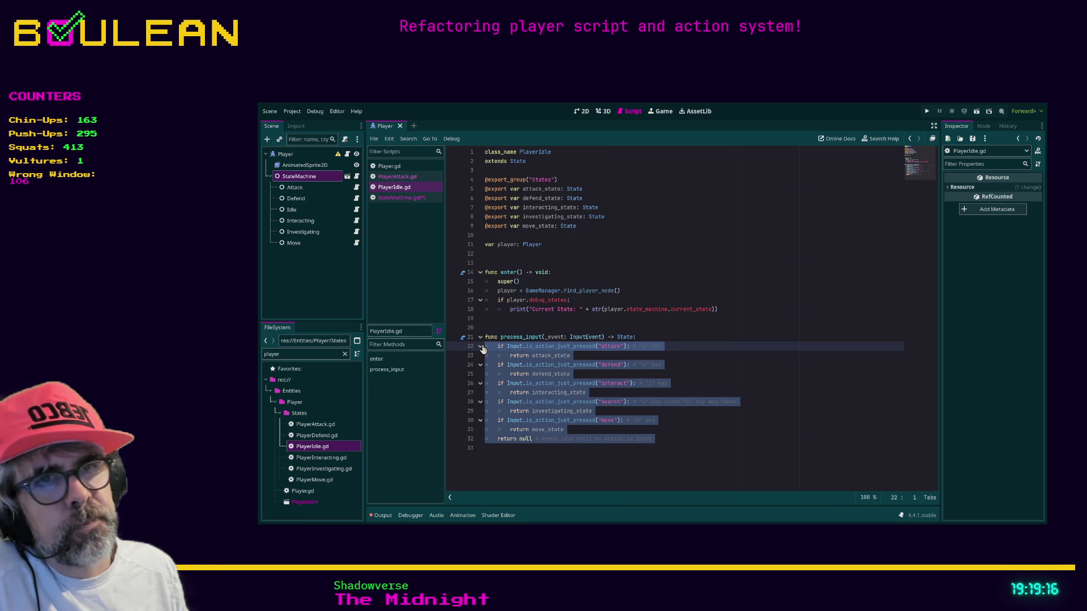
left_click(404, 197)
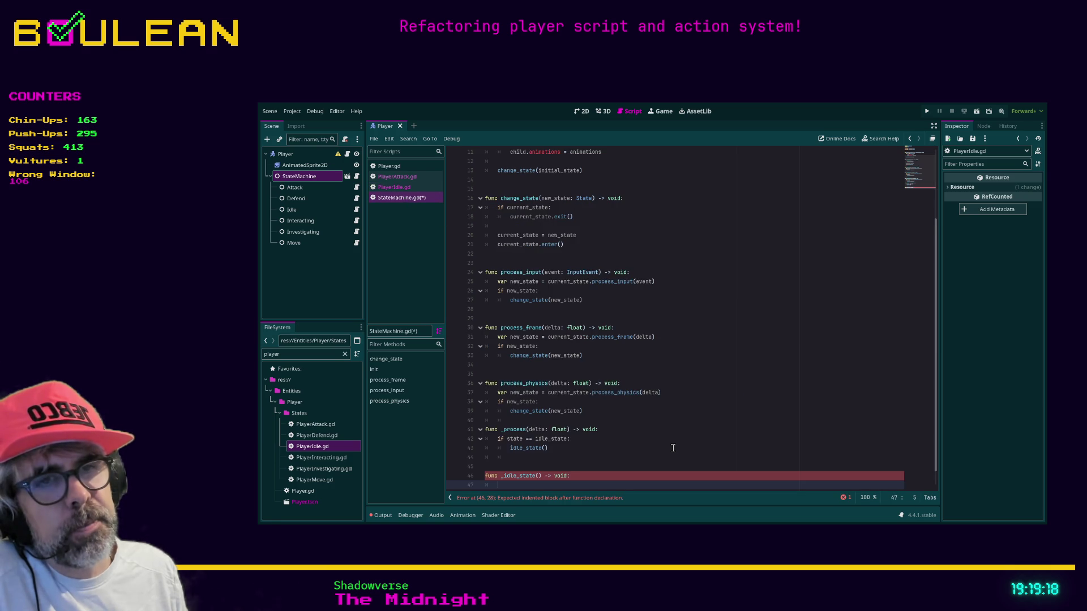
scroll(675, 449, "down", 1)
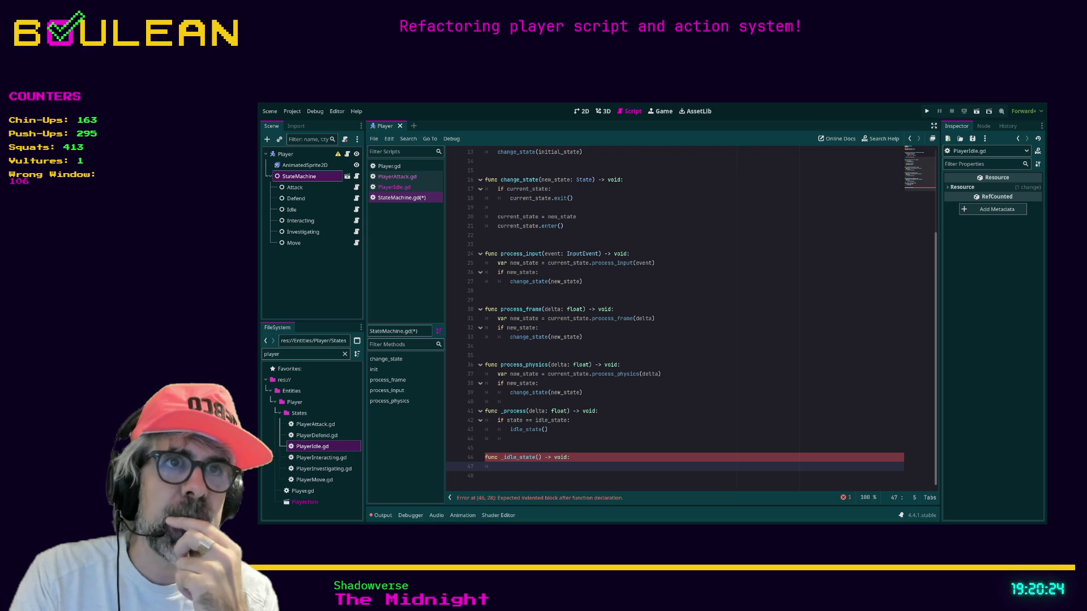
left_click(538, 300)
scroll(538, 300, "up", 3)
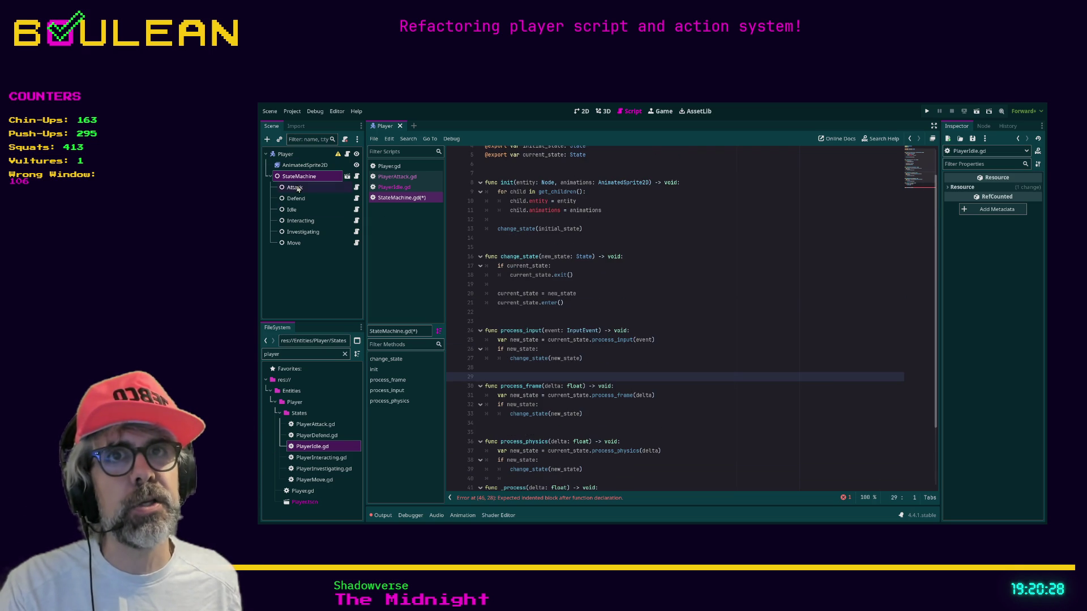
left_click(295, 188)
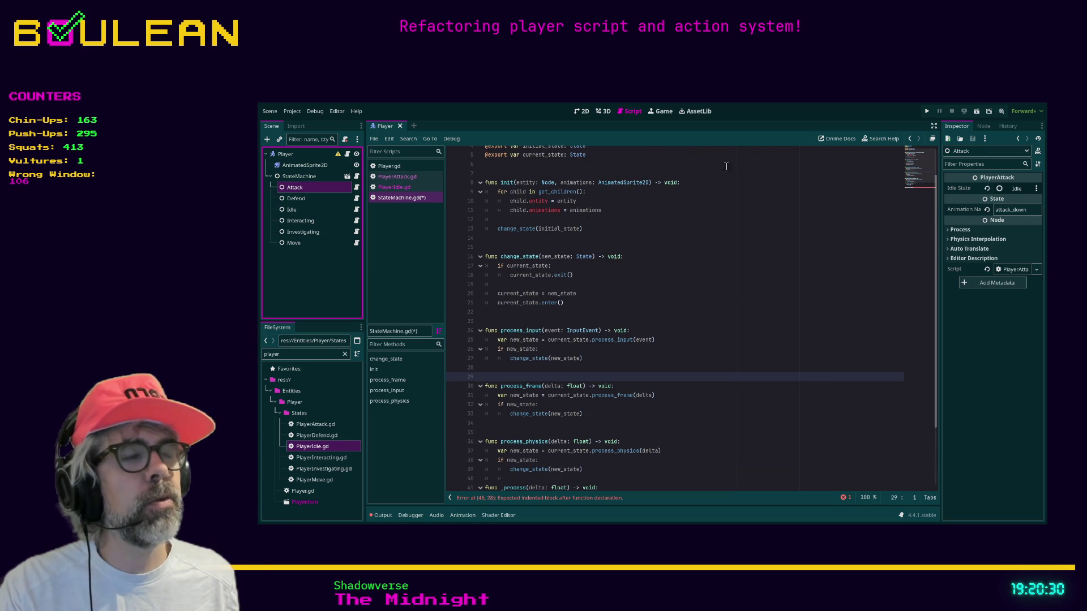
left_click(307, 200)
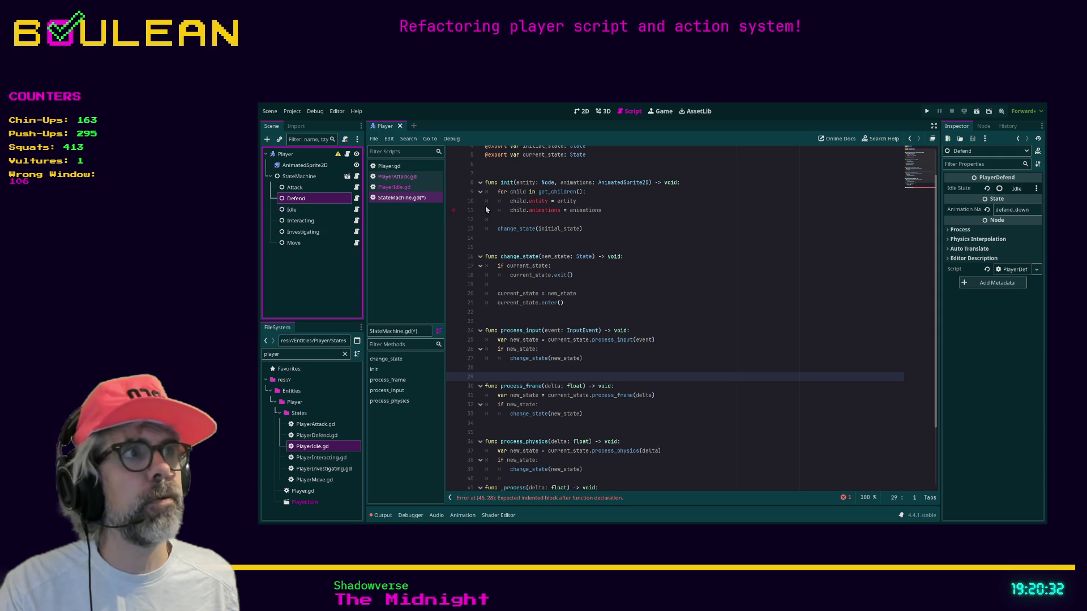
left_click(309, 208)
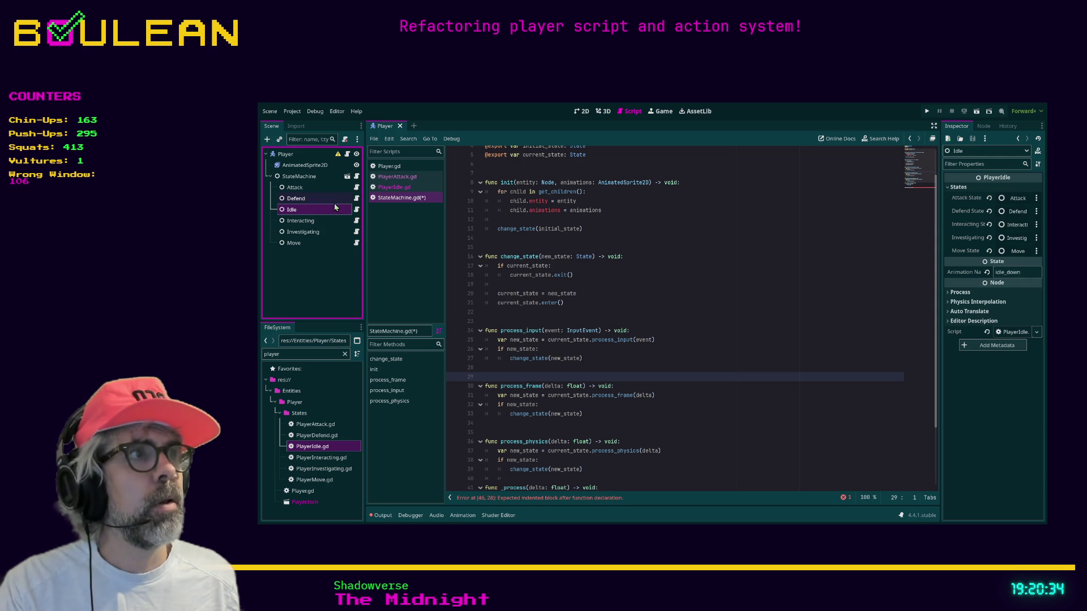
left_click(306, 221)
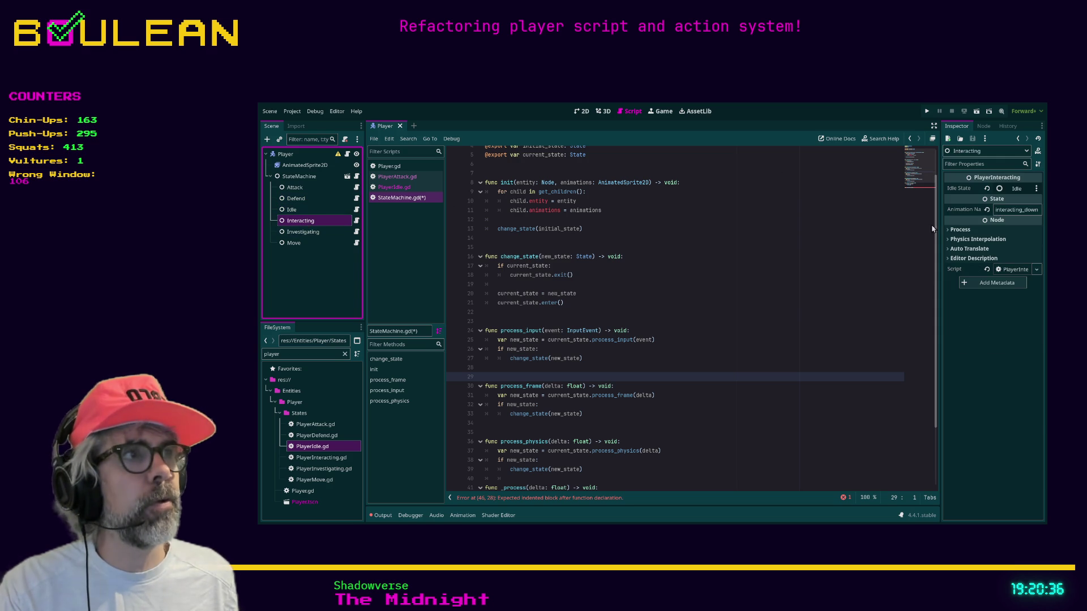
left_click(303, 232)
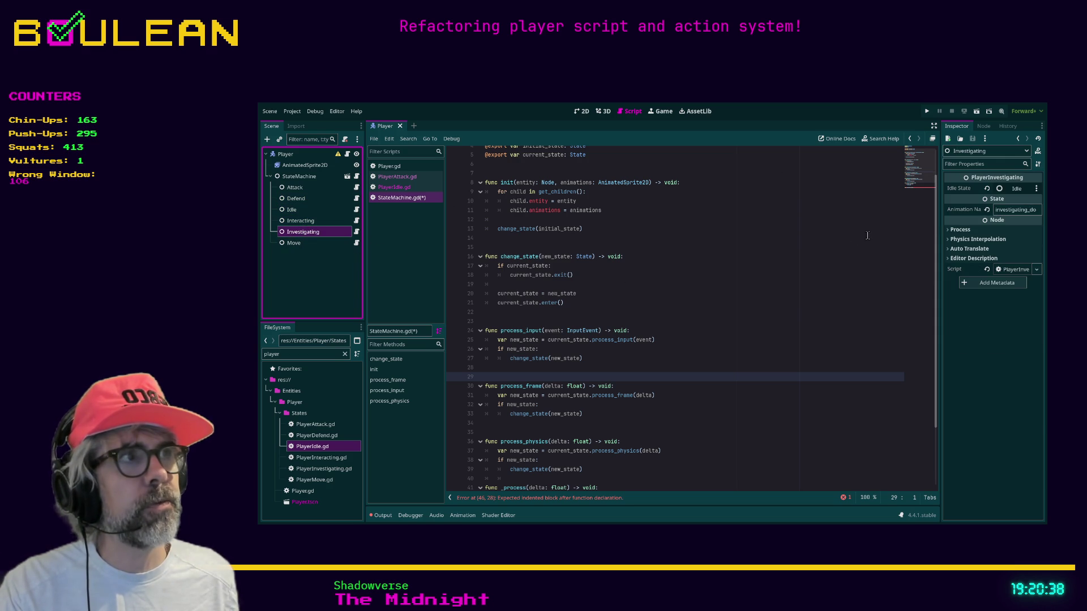
left_click(305, 246)
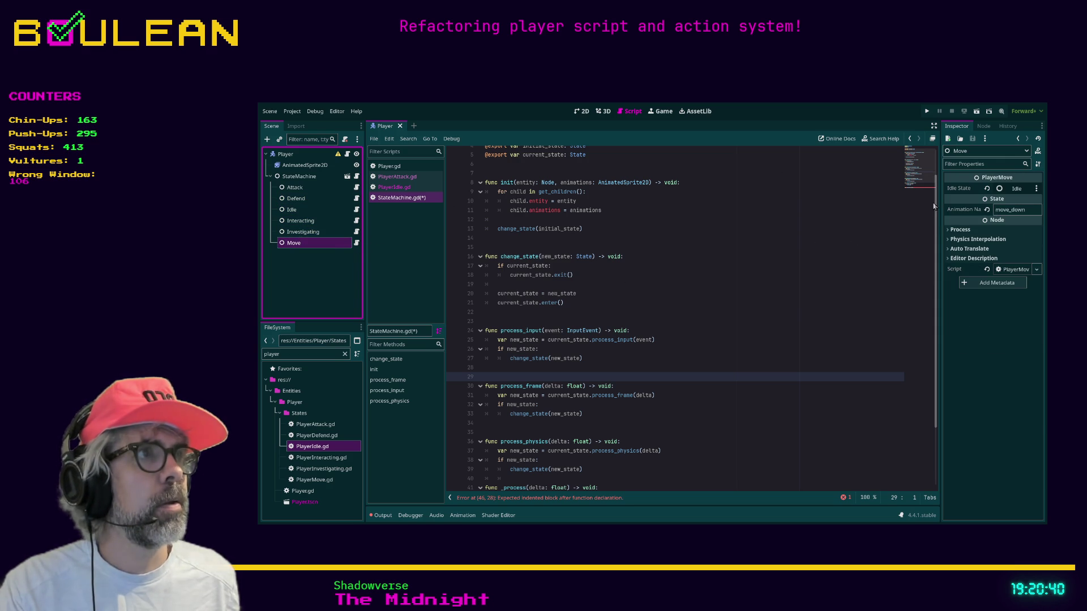
left_click(300, 209)
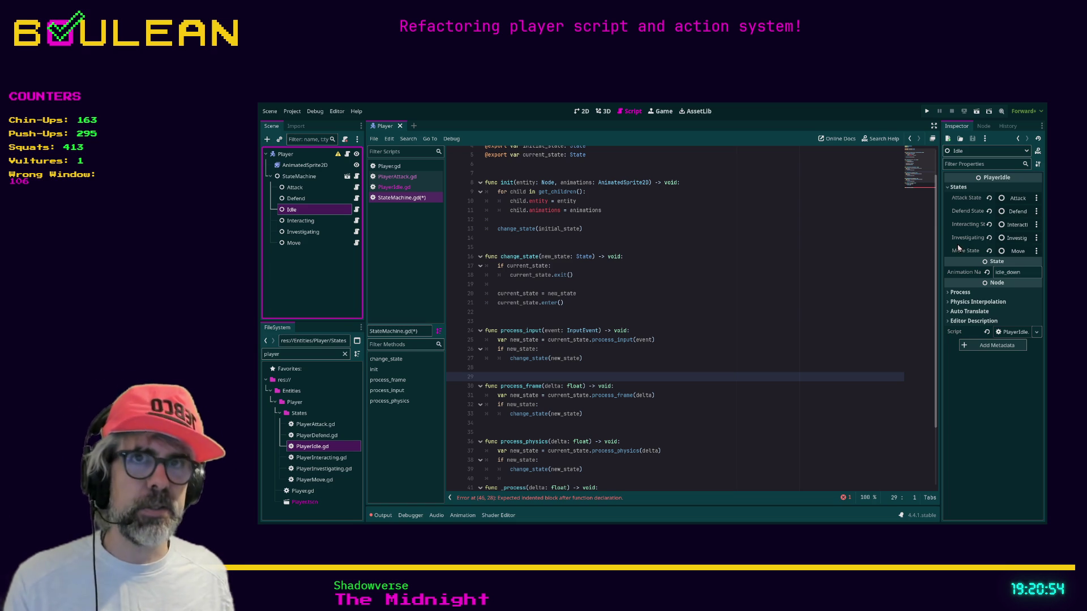
left_click(323, 200)
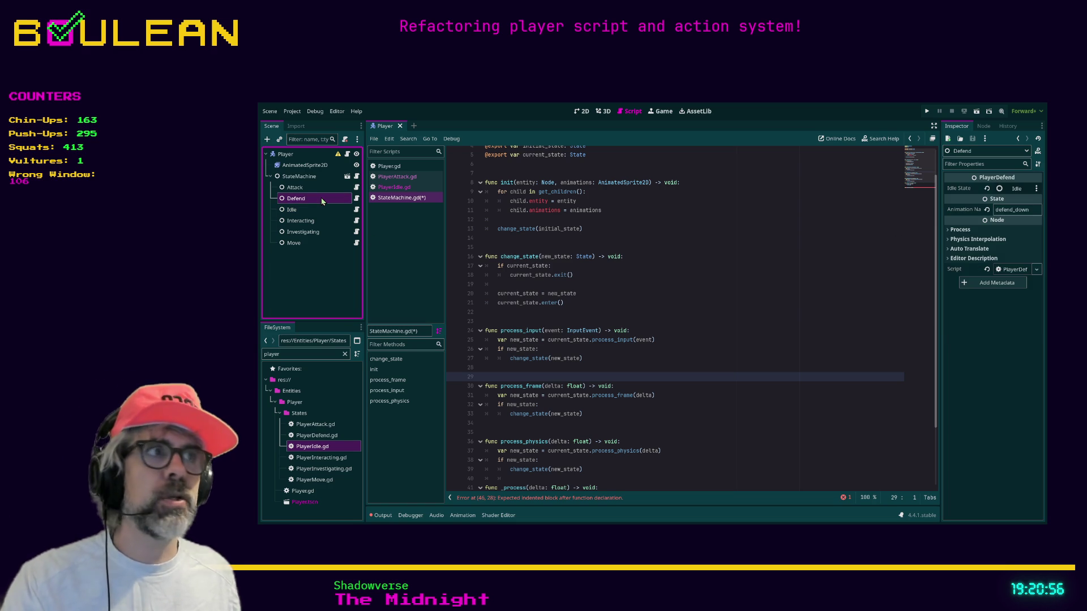
left_click(307, 187)
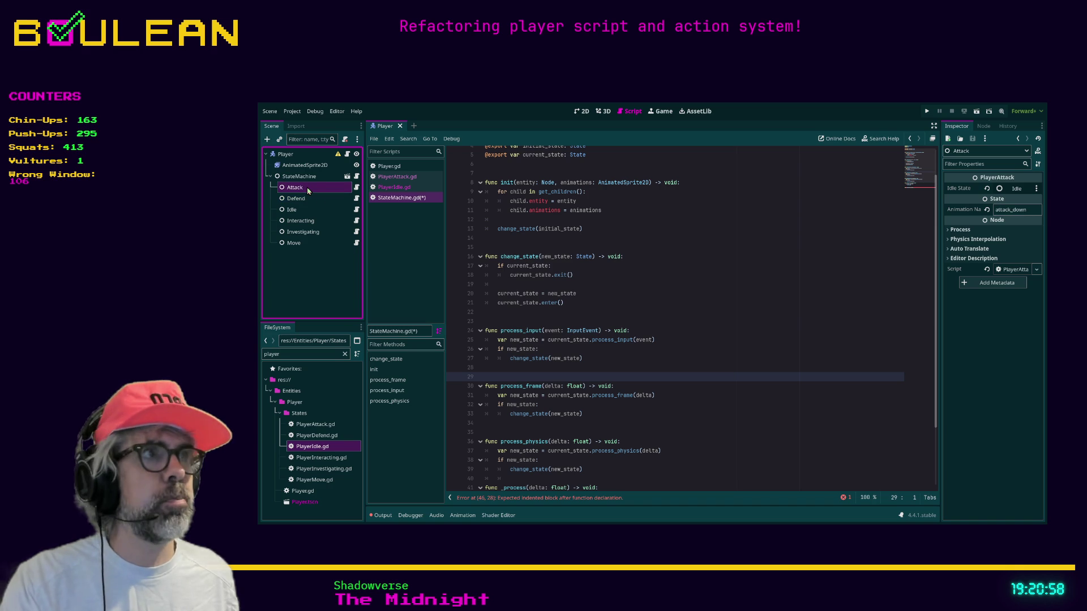
left_click(309, 230)
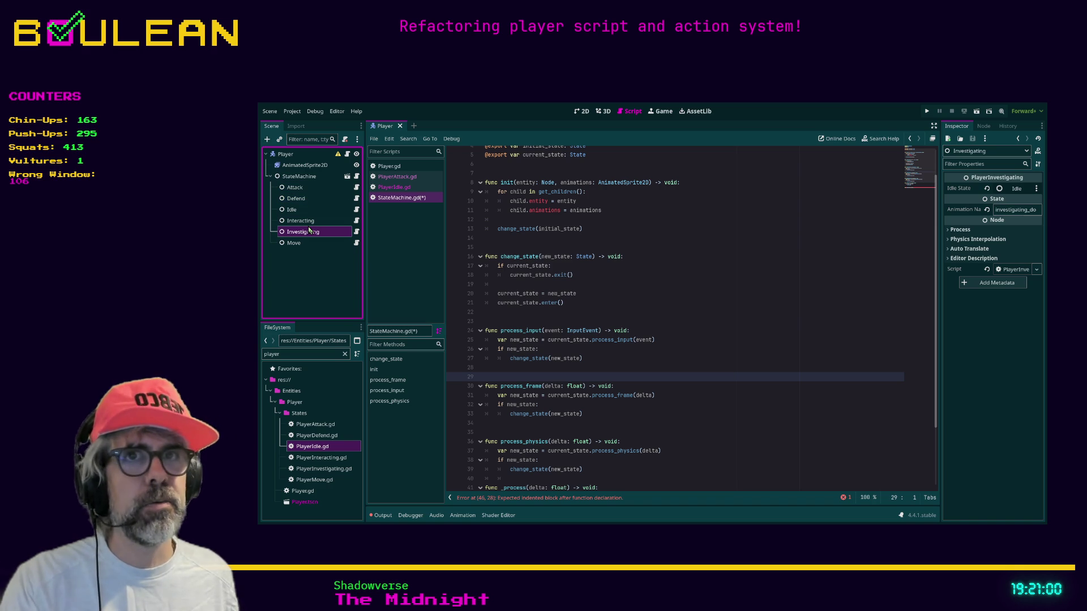
left_click(308, 246)
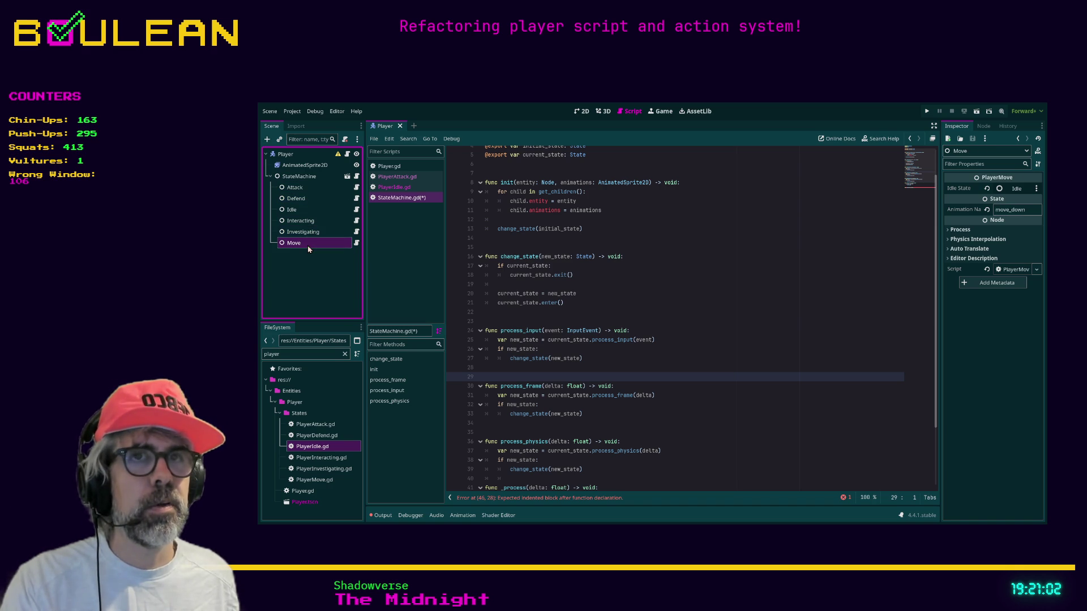
left_click(308, 212)
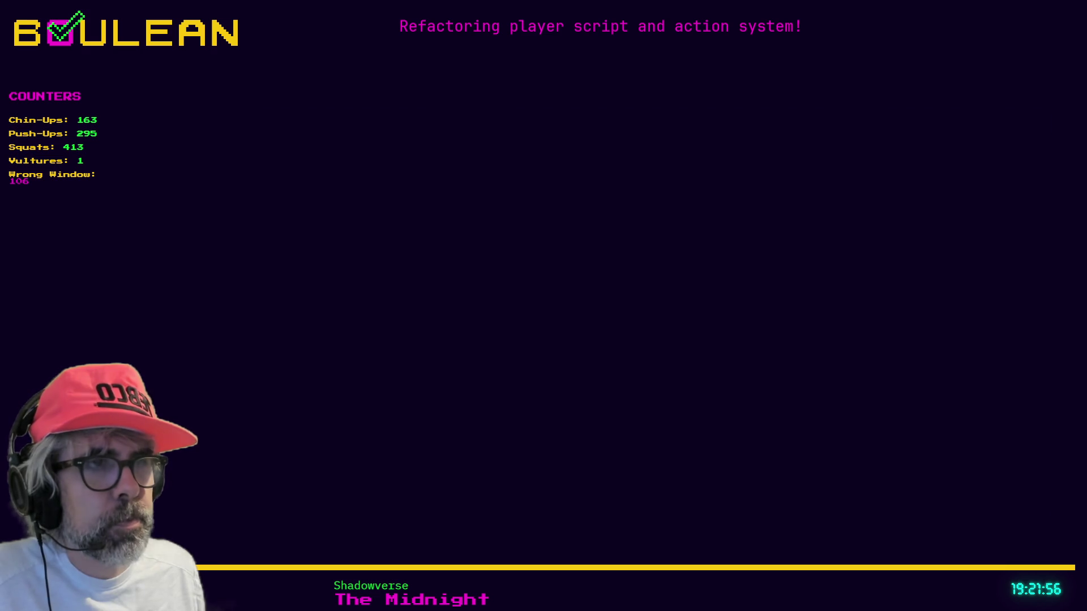
Select every element of the flow chart, then clear the selection.
scroll(390, 327, "up", 1)
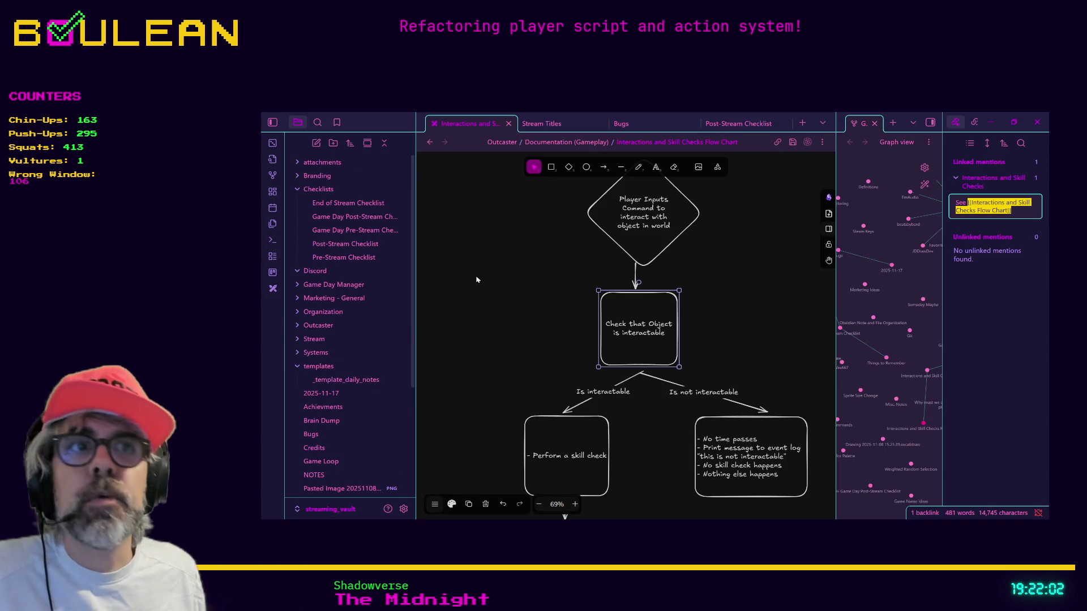
key("ctrl+a")
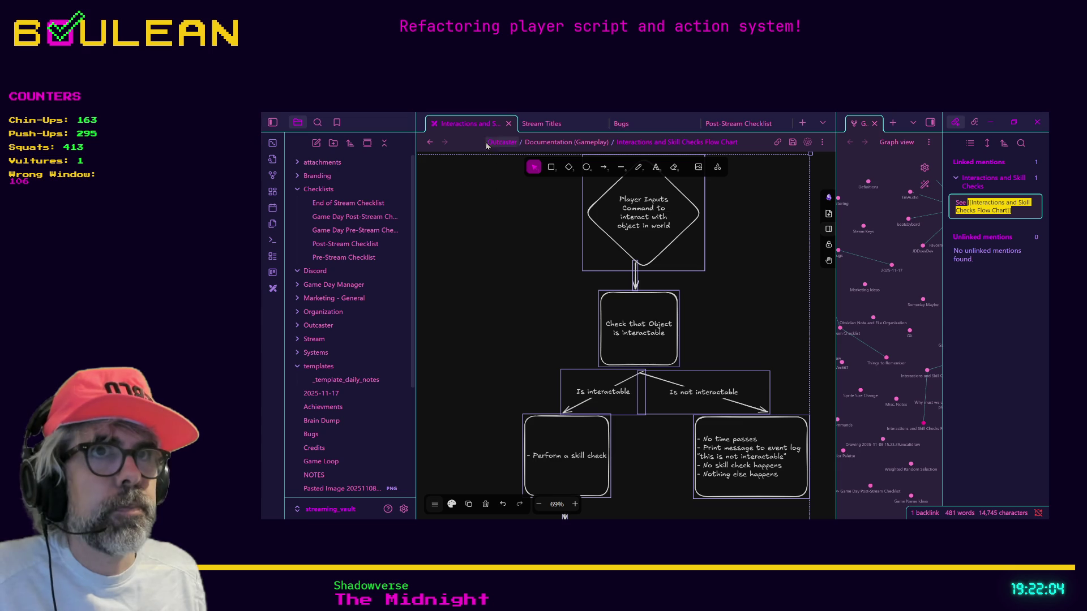
left_click(480, 198)
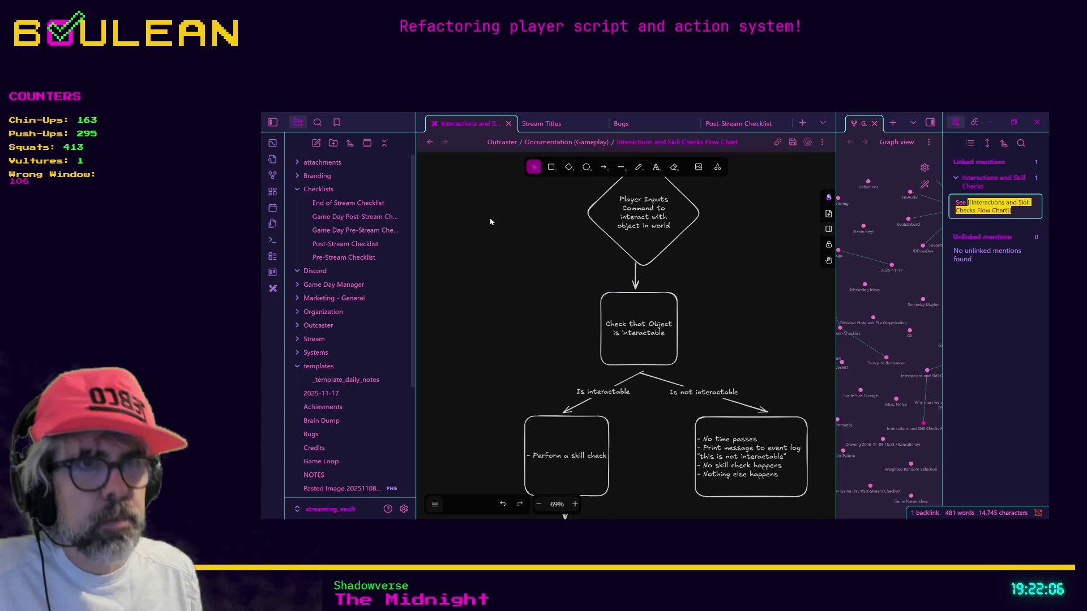
Create a new note titled 'Outcaster Player States' and begin its body with an asterisk.
key("ctrl+n")
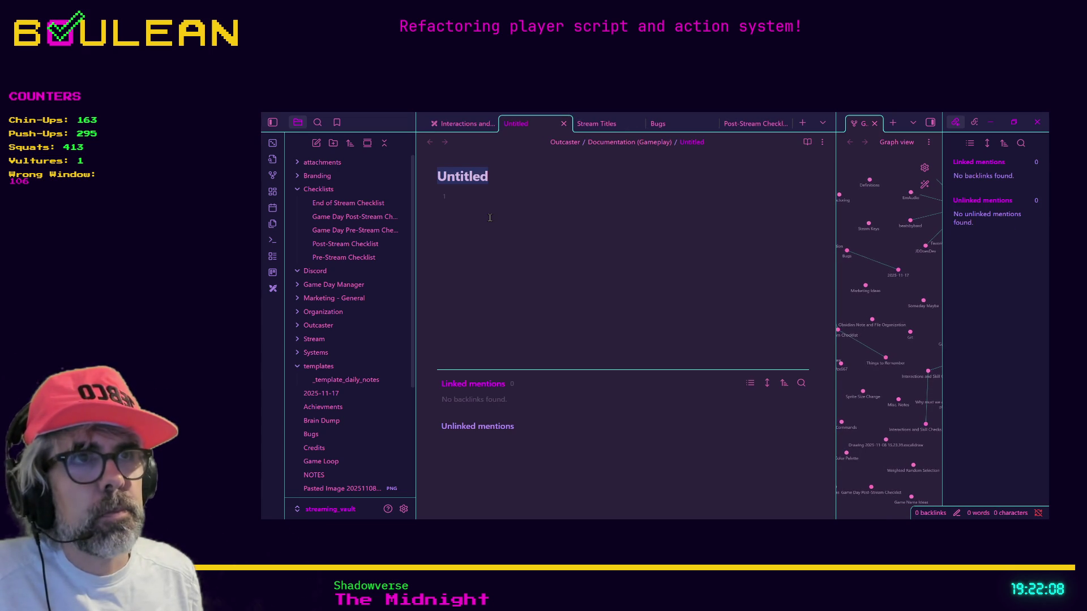
type("Outcaster")
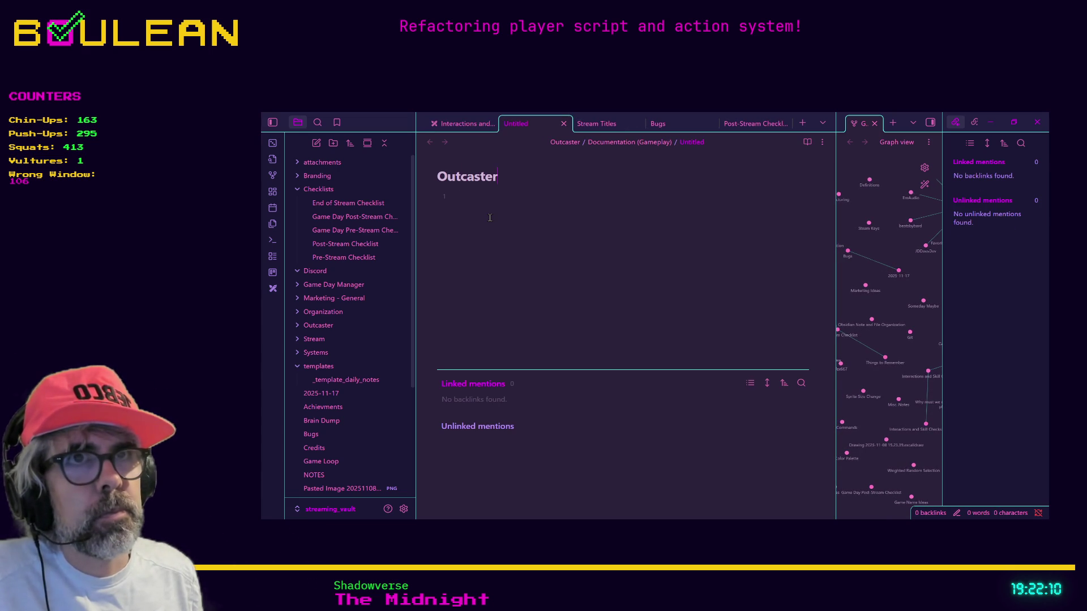
type(" Player States")
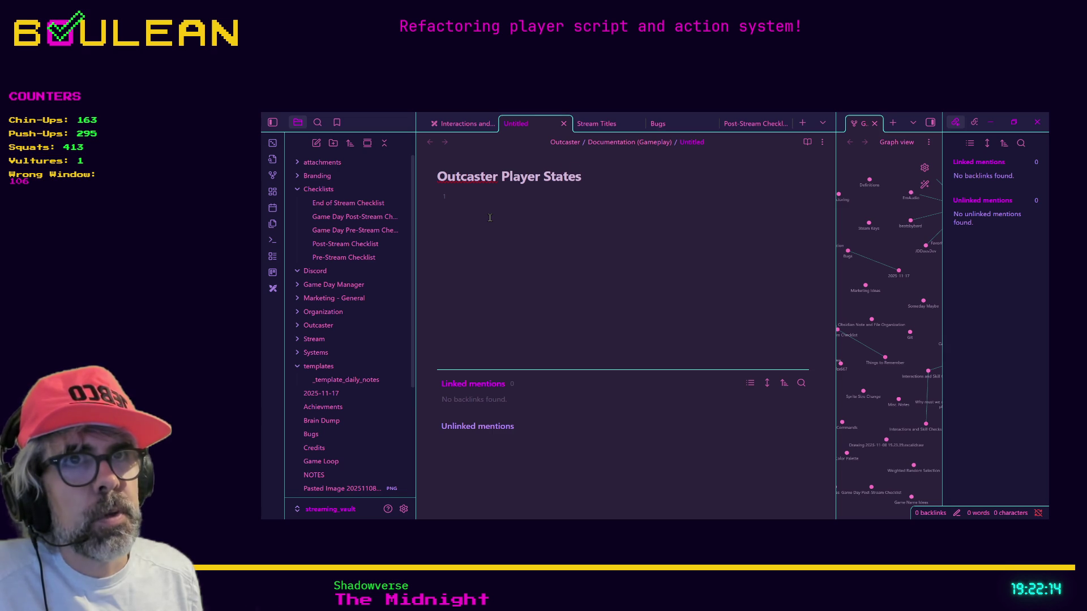
key("Return")
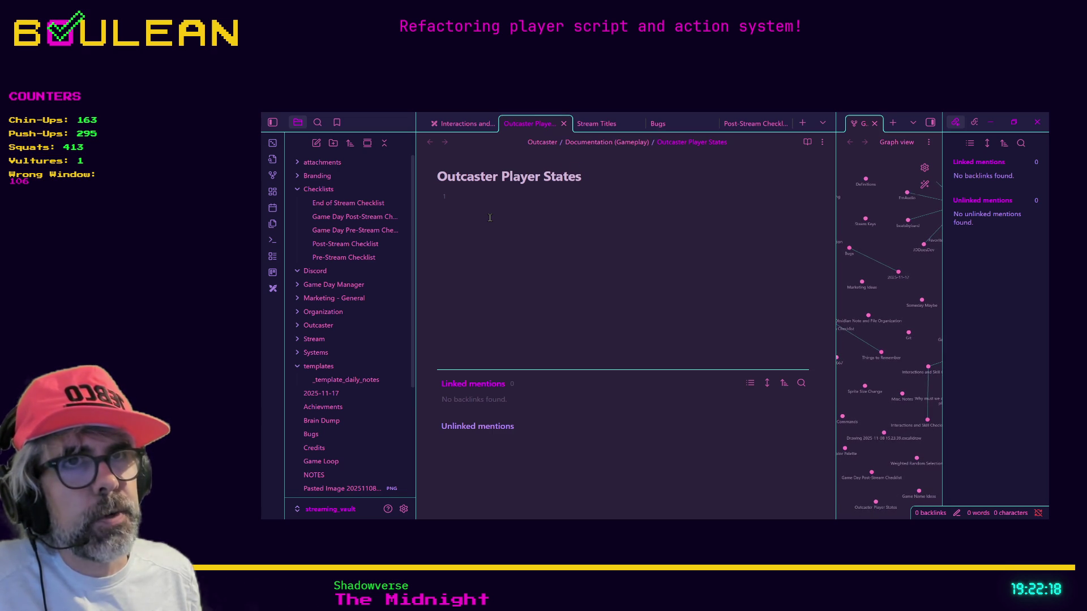
key("asterisk")
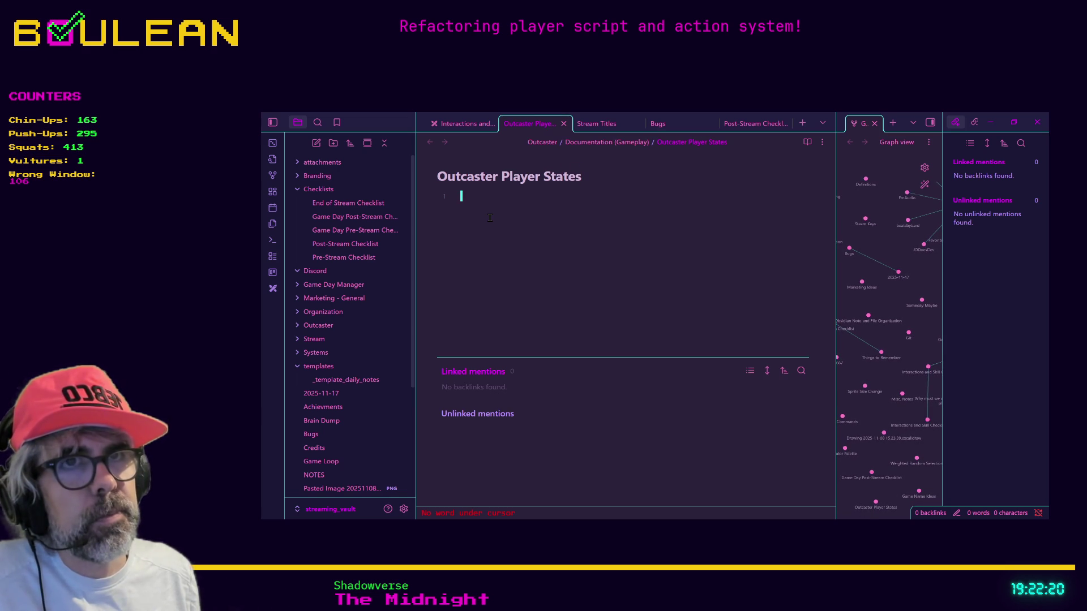